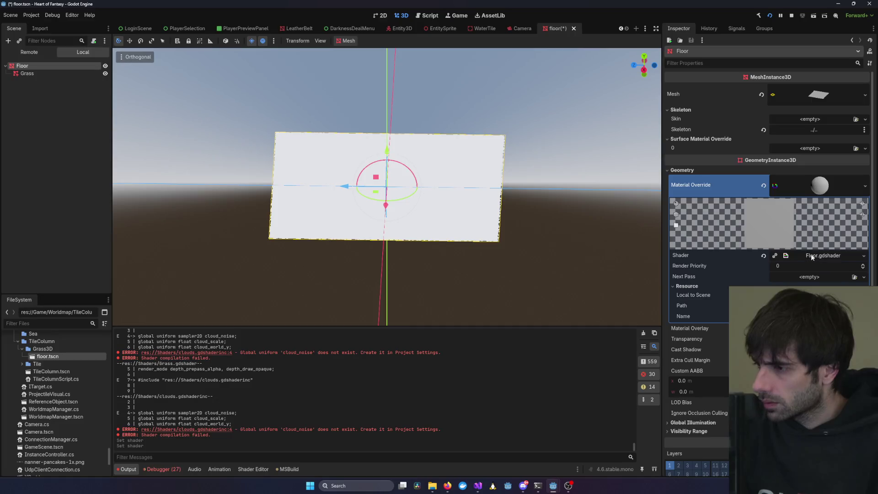
Open Floor.gdshader and select the clouds.gdshaderinc include line at line 31
{"action": "left_click", "coordinate": [833, 257]}
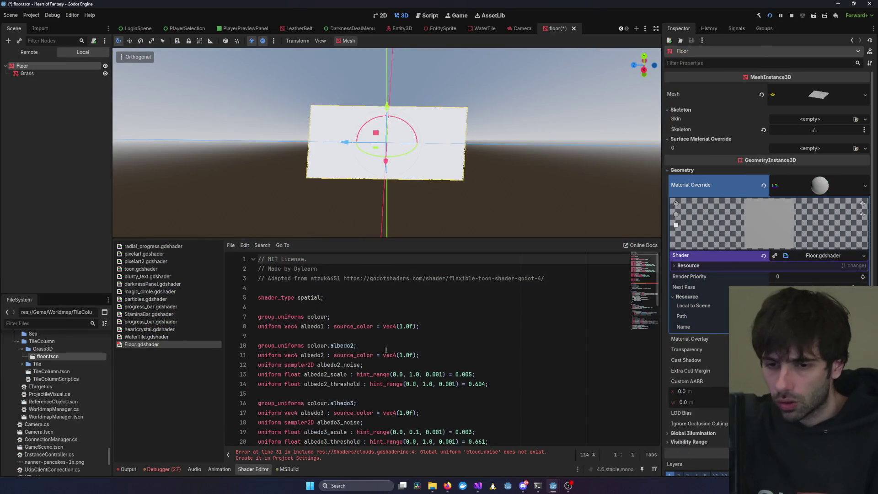
{"action": "left_click", "coordinate": [407, 348]}
{"action": "scroll", "coordinate": [389, 357], "scroll_direction": "down", "scroll_amount": 10}
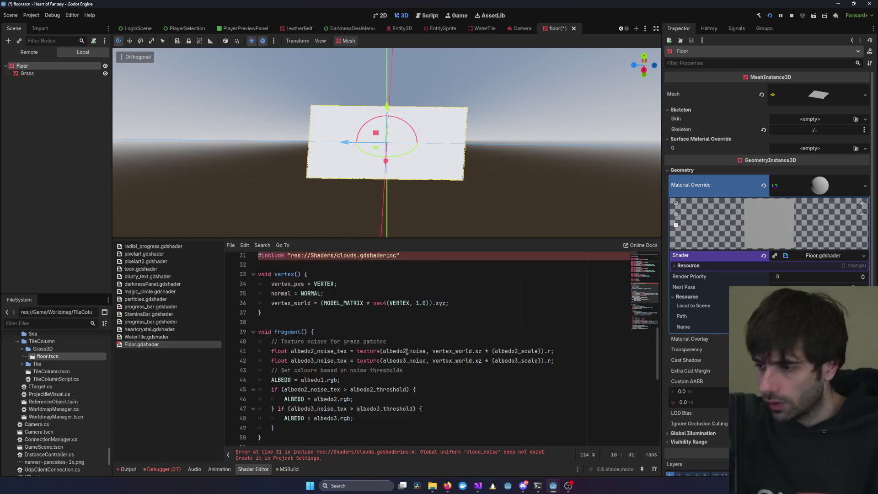
{"action": "scroll", "coordinate": [338, 373], "scroll_direction": "up", "scroll_amount": 4}
{"action": "left_click", "coordinate": [336, 385]}
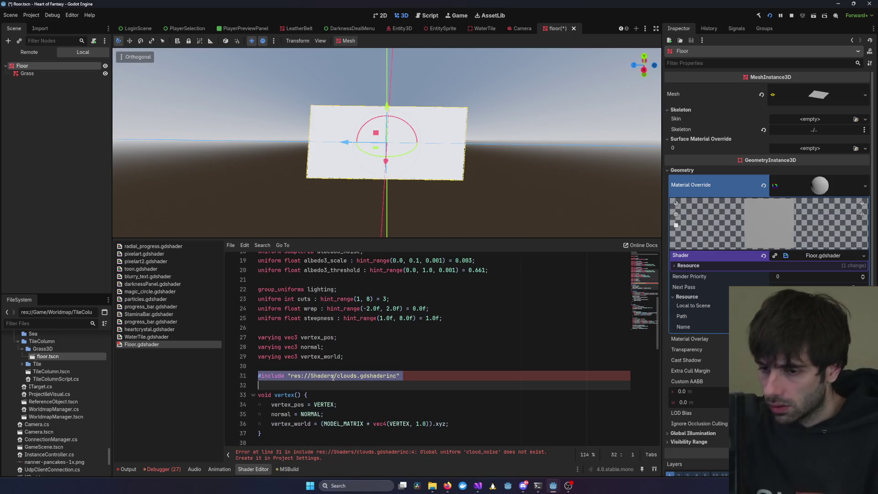
{"action": "scroll", "coordinate": [470, 363], "scroll_direction": "up", "scroll_amount": 10}
{"action": "scroll", "coordinate": [471, 363], "scroll_direction": "down", "scroll_amount": 5}
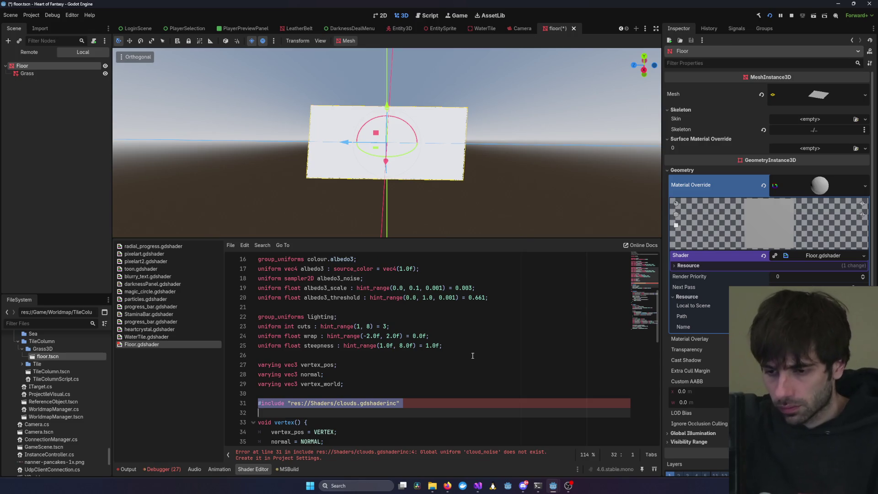
Place the include line above shader_type, remove the stray blank line, and save
{"action": "key", "text": "Up"}
{"action": "key", "text": "Up"}
{"action": "key", "text": "Up"}
{"action": "key", "text": "Up"}
{"action": "key", "text": "Up"}
{"action": "key", "text": "Up"}
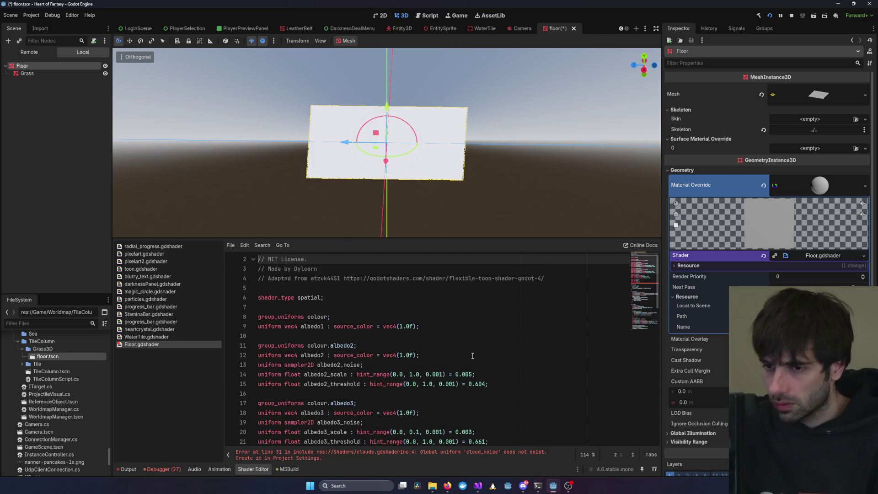
{"action": "type", "text": "#include \"res://Shaders/clouds.gdshaderinc\""}
{"action": "key", "text": "alt+Down"}
{"action": "key", "text": "alt+Down"}
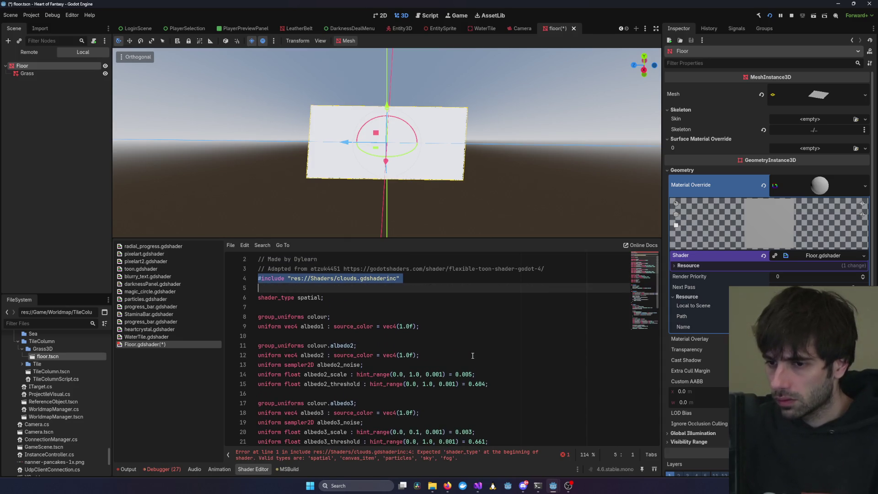
{"action": "key", "text": "Up"}
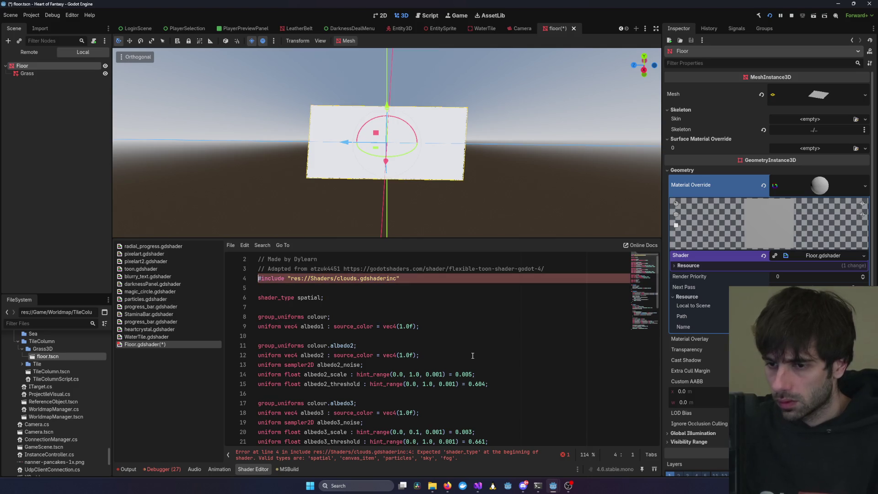
{"action": "key", "text": "Delete"}
{"action": "key", "text": "Return"}
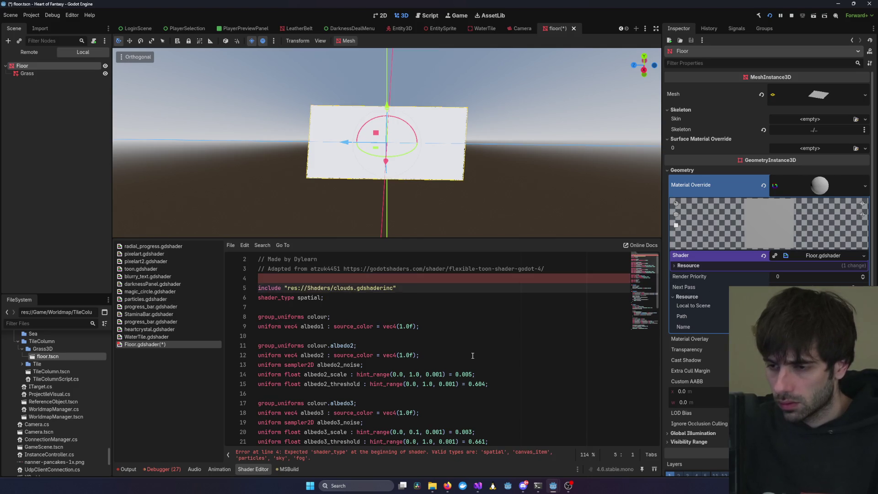
{"action": "key", "text": "Left"}
{"action": "key", "text": "Left"}
{"action": "key", "text": "Delete"}
{"action": "key", "text": "ctrl+s"}
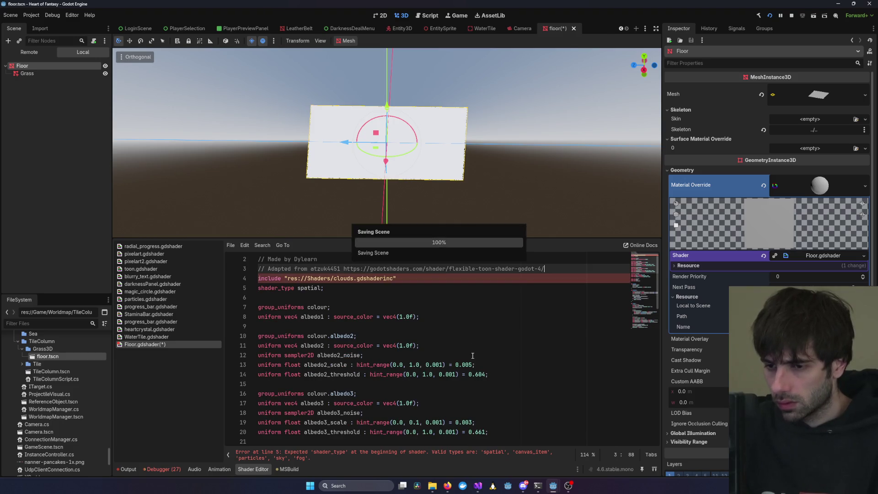
{"action": "double_click", "coordinate": [336, 279]}
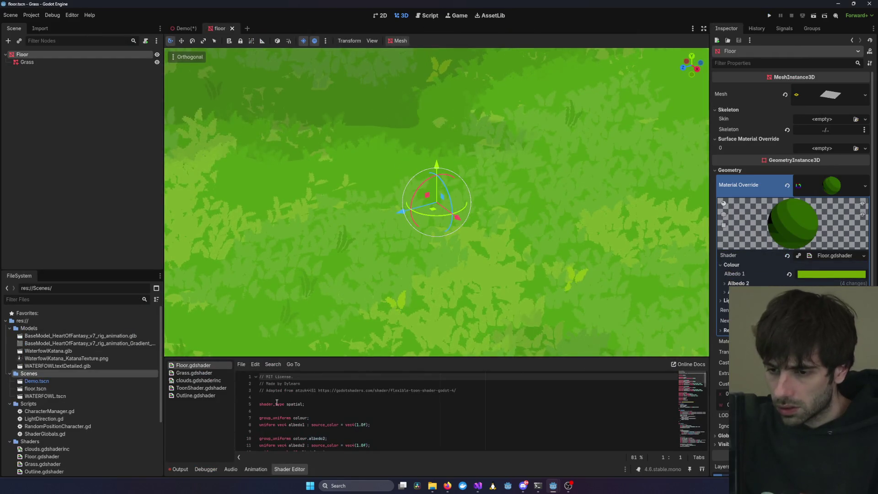
{"action": "scroll", "coordinate": [283, 409], "scroll_direction": "down", "scroll_amount": 9}
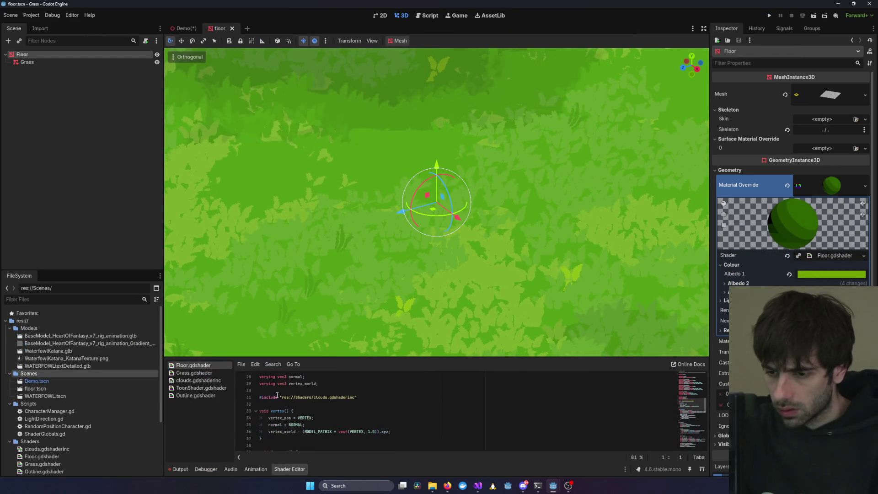
{"action": "triple_click", "coordinate": [277, 396]}
{"action": "double_click", "coordinate": [332, 397]}
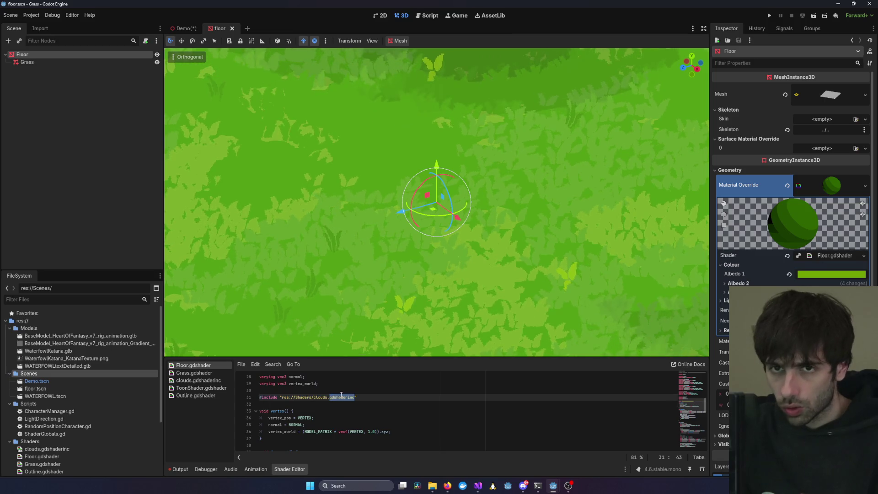
{"action": "triple_click", "coordinate": [331, 397]}
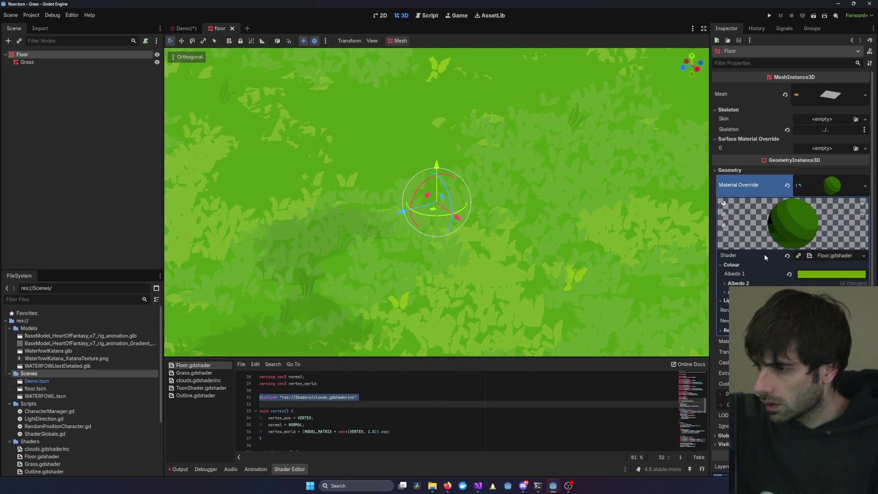
{"action": "left_click", "coordinate": [824, 254]}
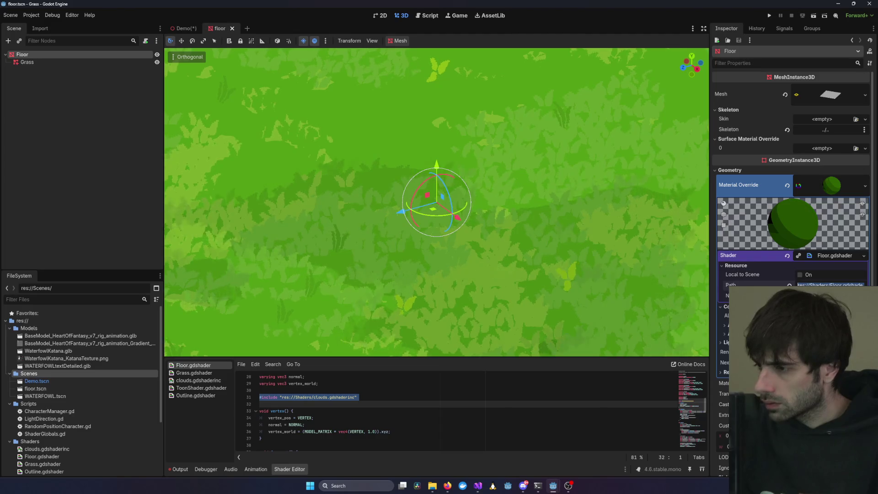
{"action": "triple_click", "coordinate": [817, 284]}
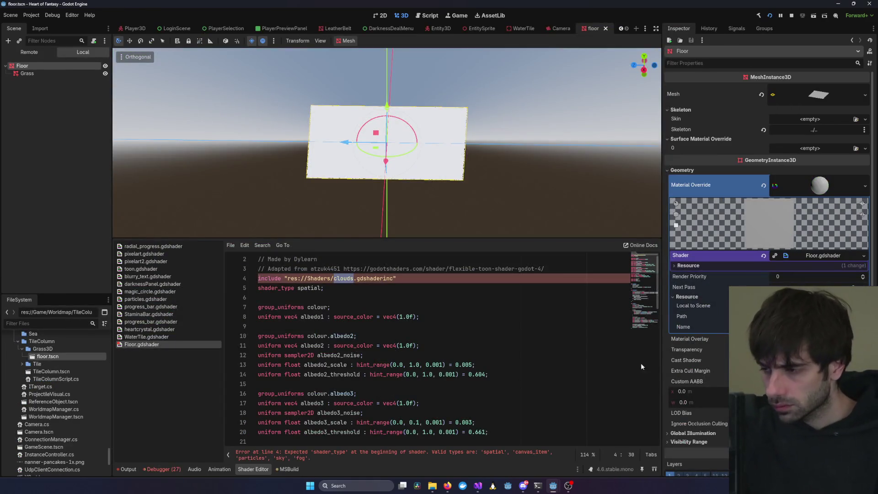
Delete the clouds include line, save, and inspect the get_cloud_noise error at line 59
{"action": "triple_click", "coordinate": [408, 278]}
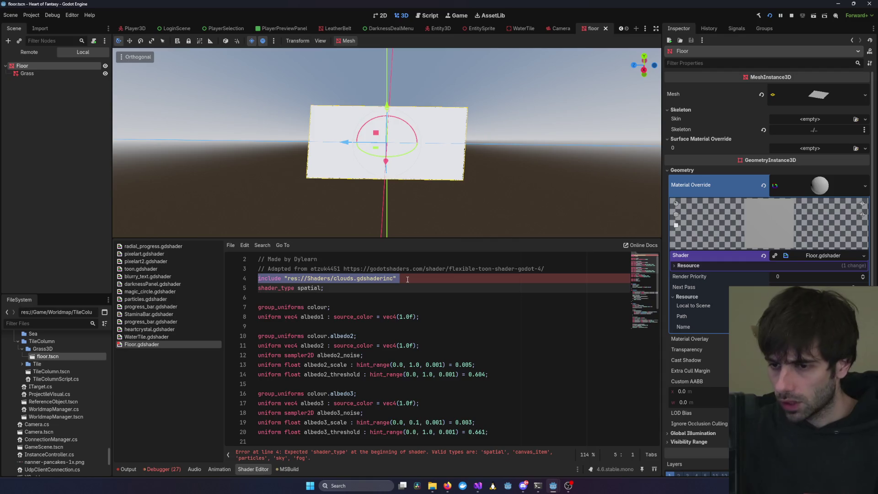
{"action": "key", "text": "BackSpace"}
{"action": "key", "text": "ctrl+s"}
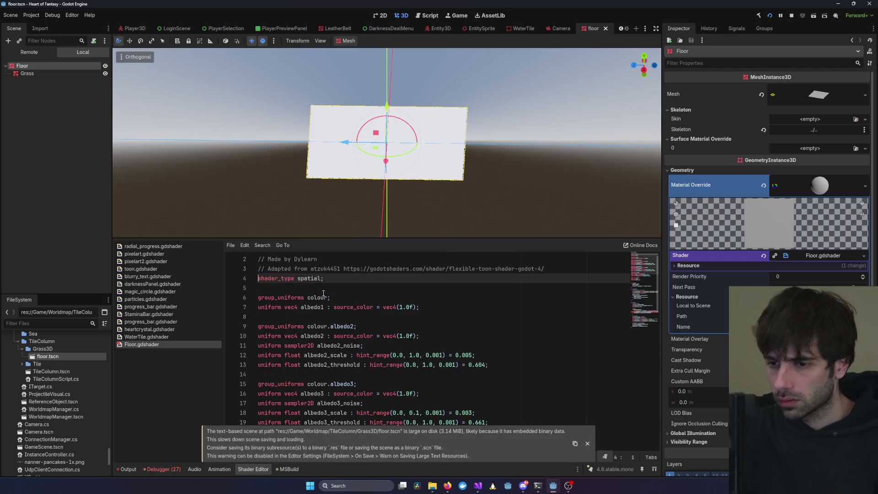
{"action": "scroll", "coordinate": [413, 315], "scroll_direction": "down", "scroll_amount": 1}
{"action": "scroll", "coordinate": [413, 315], "scroll_direction": "down", "scroll_amount": 13}
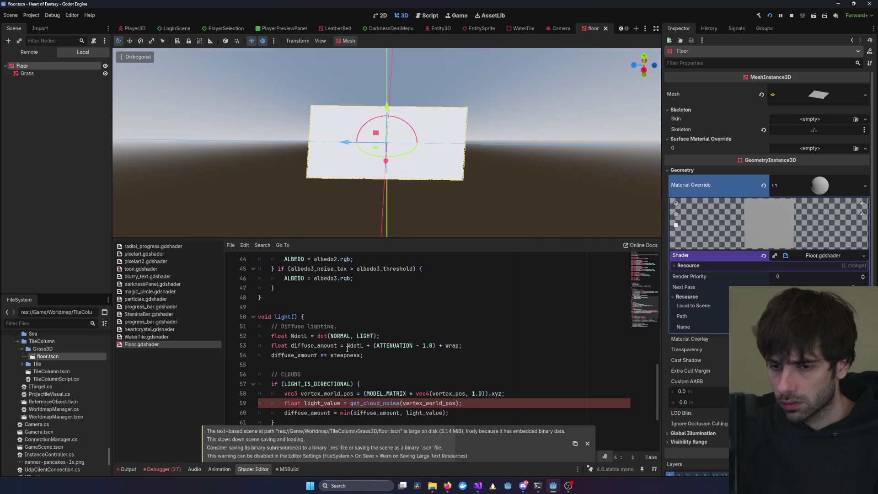
{"action": "scroll", "coordinate": [310, 361], "scroll_direction": "down", "scroll_amount": 3}
{"action": "scroll", "coordinate": [310, 361], "scroll_direction": "down", "scroll_amount": 1}
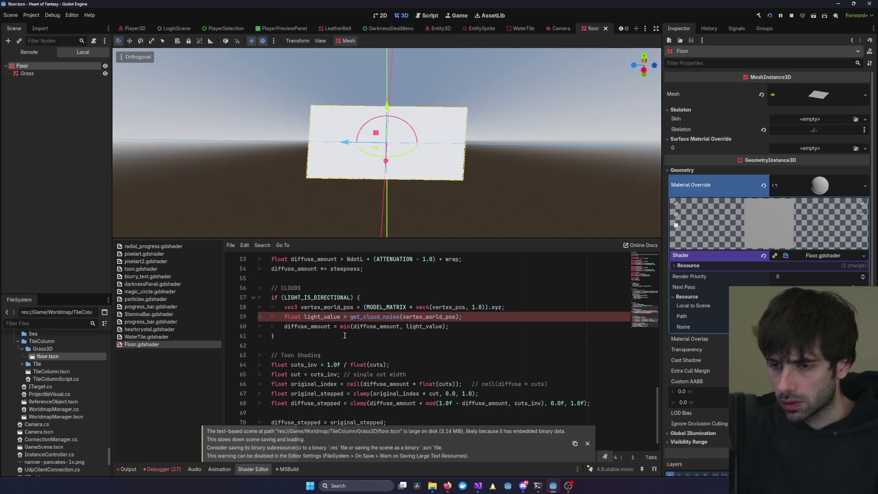
{"action": "left_click", "coordinate": [374, 316]}
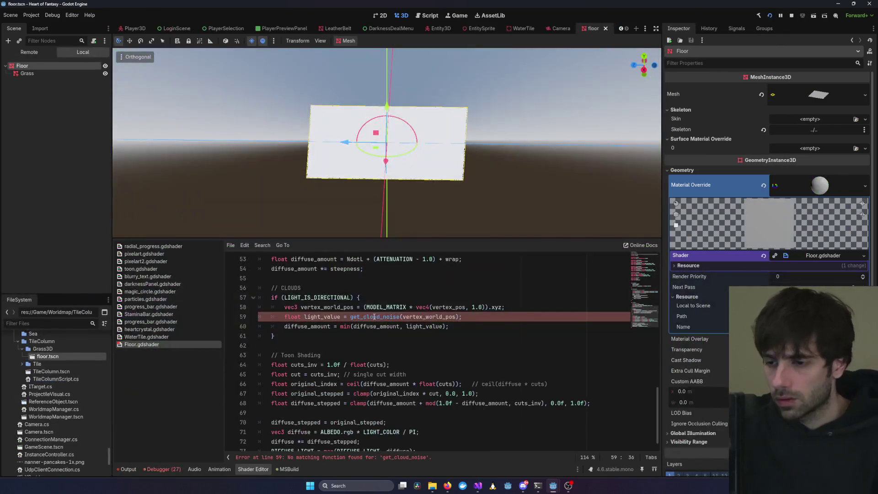
Restore the clouds include above shader_type and save the shader
{"action": "scroll", "coordinate": [406, 307], "scroll_direction": "up", "scroll_amount": 2}
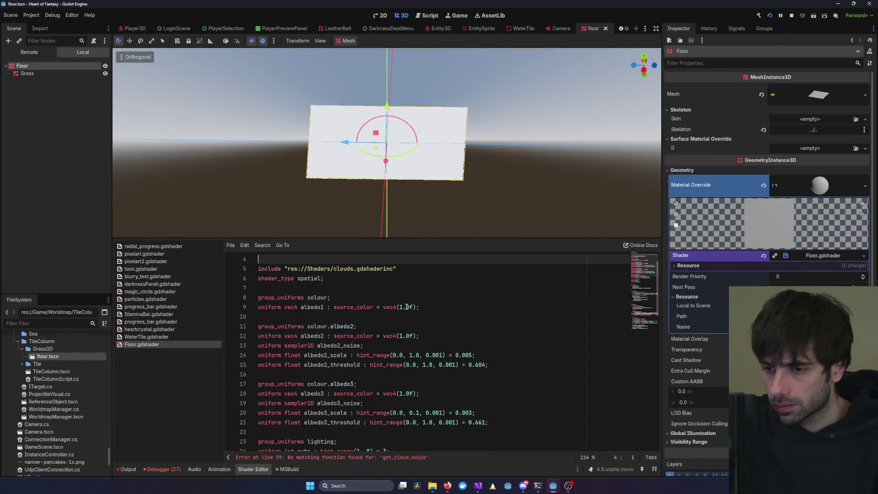
{"action": "key", "text": "Up"}
{"action": "left_click", "coordinate": [406, 307]}
{"action": "key", "text": "ctrl+s"}
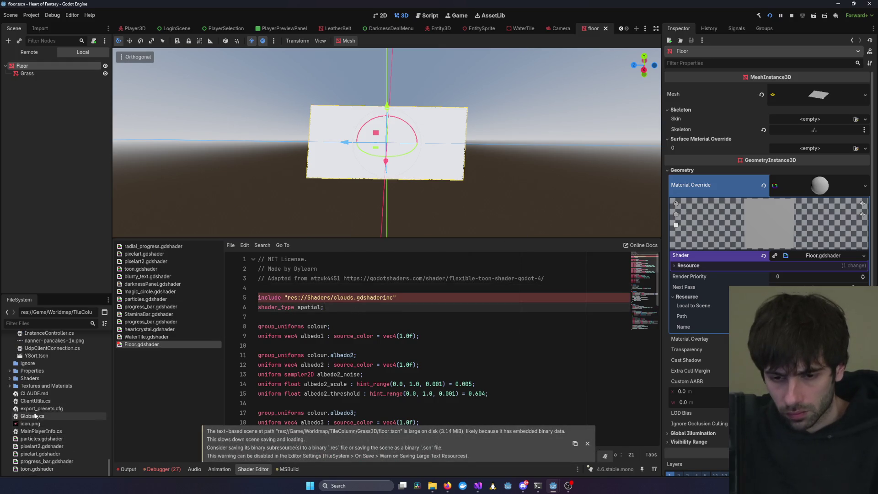
Collapse Game, expand Shaders and open clouds.gdshaderinc in the Shader Editor
{"action": "scroll", "coordinate": [35, 415], "scroll_direction": "up", "scroll_amount": 2}
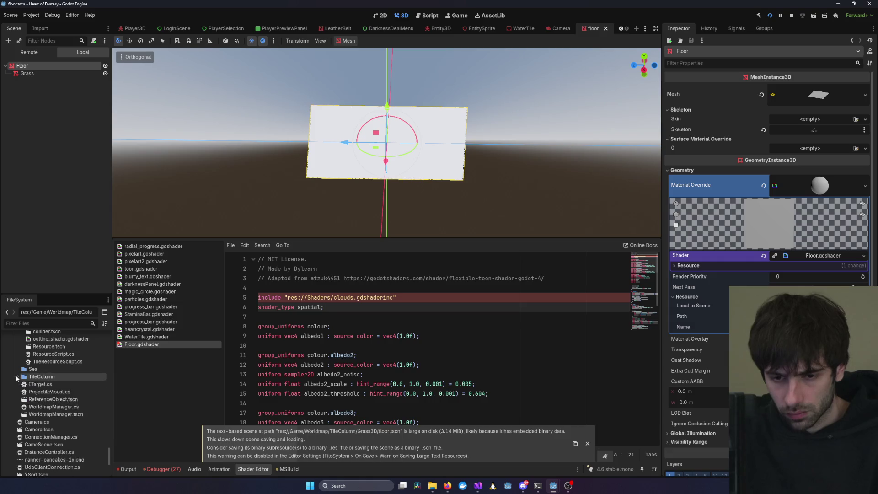
{"action": "scroll", "coordinate": [22, 380], "scroll_direction": "up", "scroll_amount": 10}
{"action": "scroll", "coordinate": [22, 372], "scroll_direction": "up", "scroll_amount": 10}
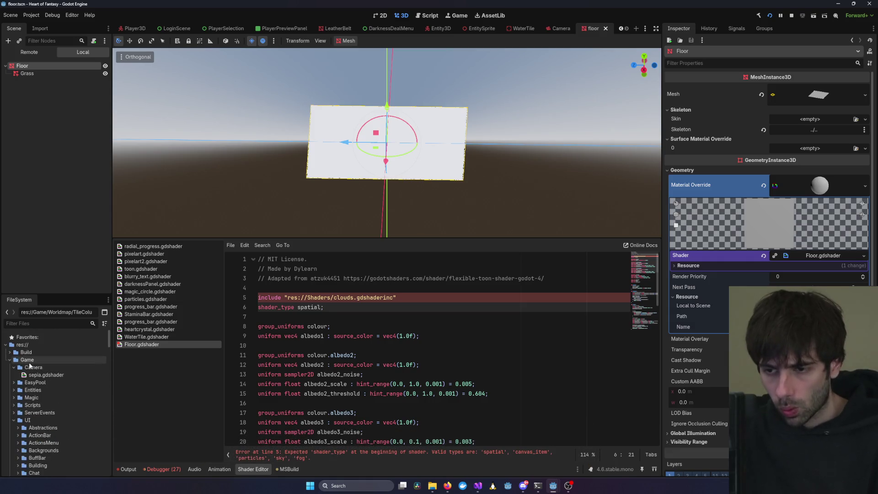
{"action": "left_click", "coordinate": [11, 361]}
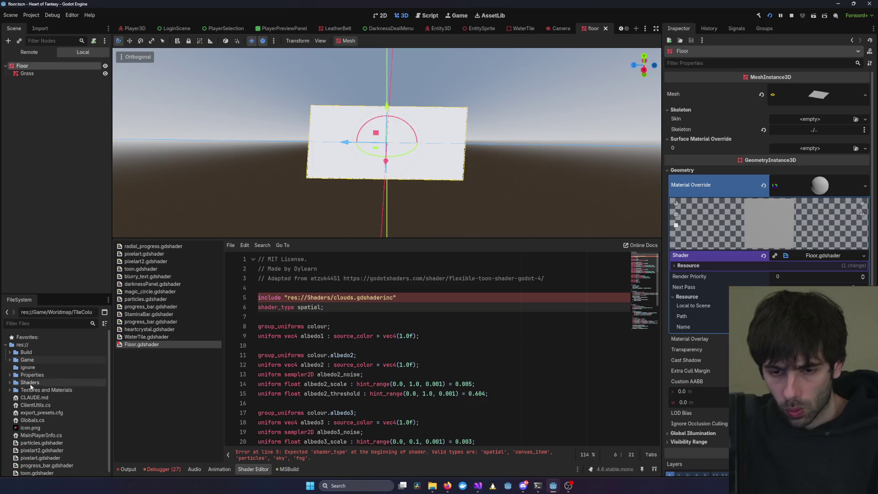
{"action": "double_click", "coordinate": [37, 383]}
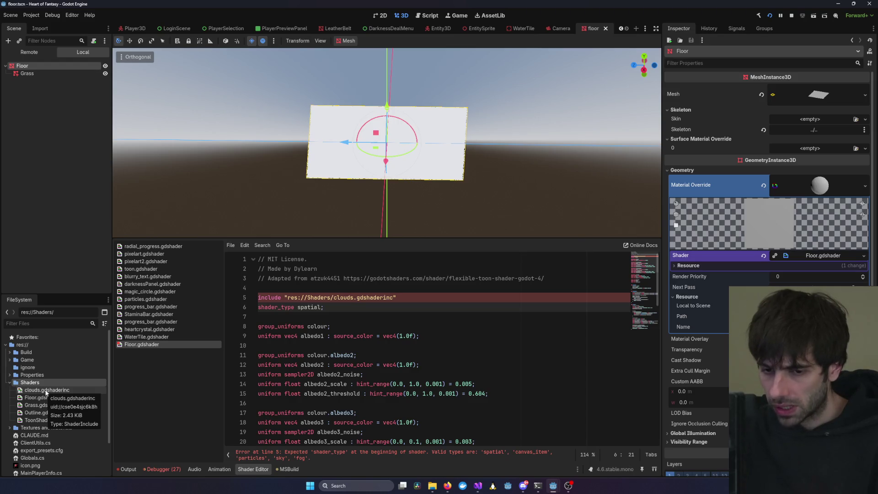
{"action": "double_click", "coordinate": [46, 391]}
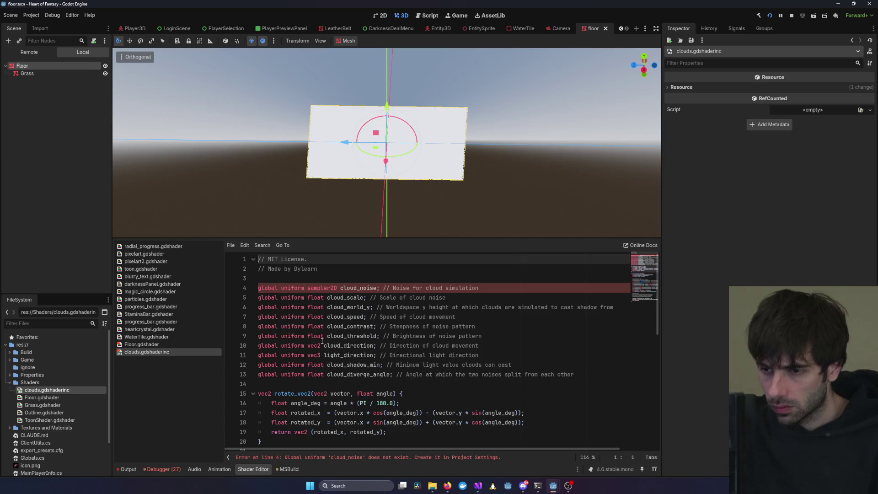
Review the cloud_noise, cloud_direction and cloud_world_y global uniform declarations
{"action": "double_click", "coordinate": [364, 289]}
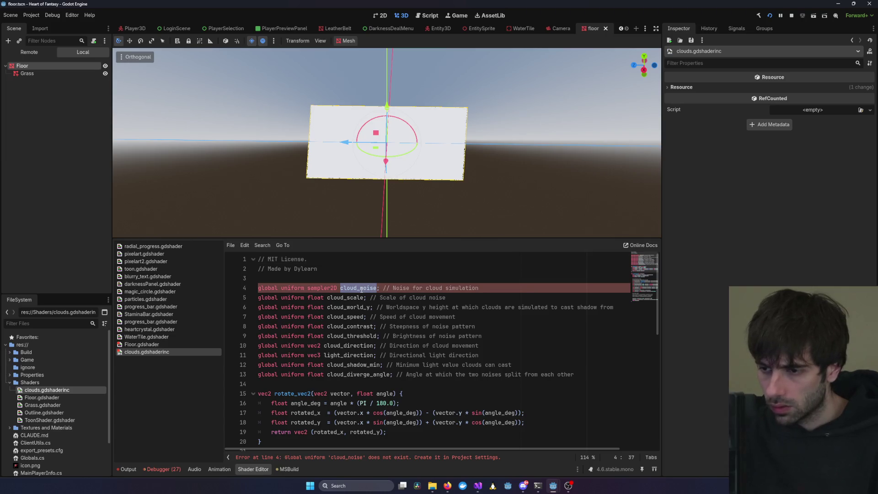
{"action": "scroll", "coordinate": [343, 334], "scroll_direction": "down", "scroll_amount": 7}
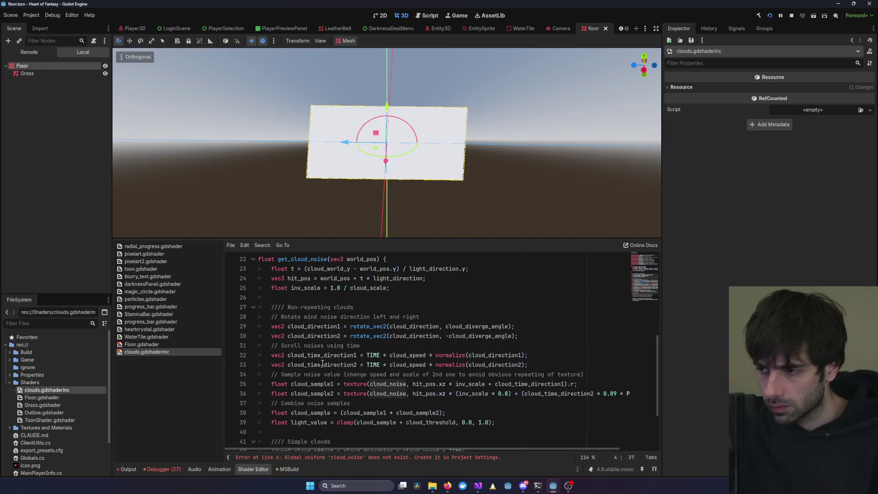
{"action": "scroll", "coordinate": [323, 363], "scroll_direction": "up", "scroll_amount": 7}
{"action": "left_click", "coordinate": [315, 346]}
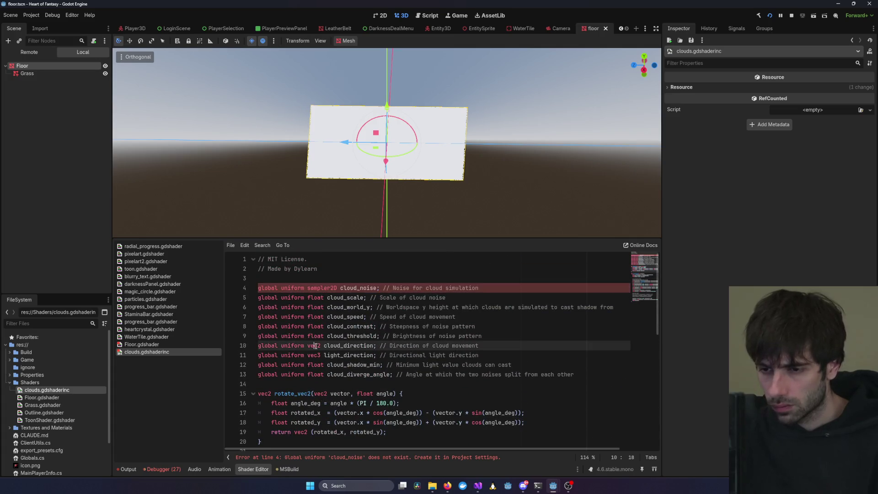
{"action": "double_click", "coordinate": [359, 288]}
{"action": "left_click", "coordinate": [364, 307]}
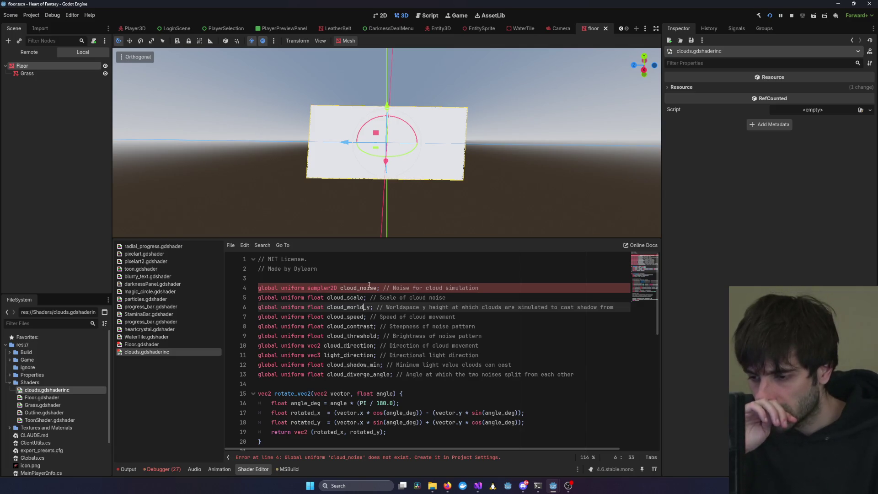
{"action": "left_click", "coordinate": [31, 15]}
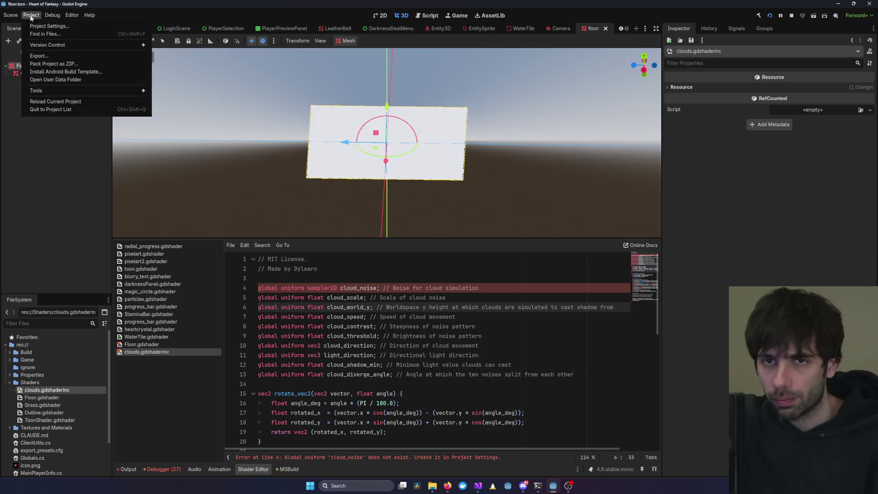
{"action": "left_click", "coordinate": [50, 29]}
{"action": "mouse_move", "coordinate": [365, 122]}
{"action": "left_mouse_down"}
{"action": "mouse_move", "coordinate": [331, 73]}
{"action": "mouse_move", "coordinate": [350, 66]}
{"action": "left_mouse_up"}
{"action": "left_click", "coordinate": [307, 97]}
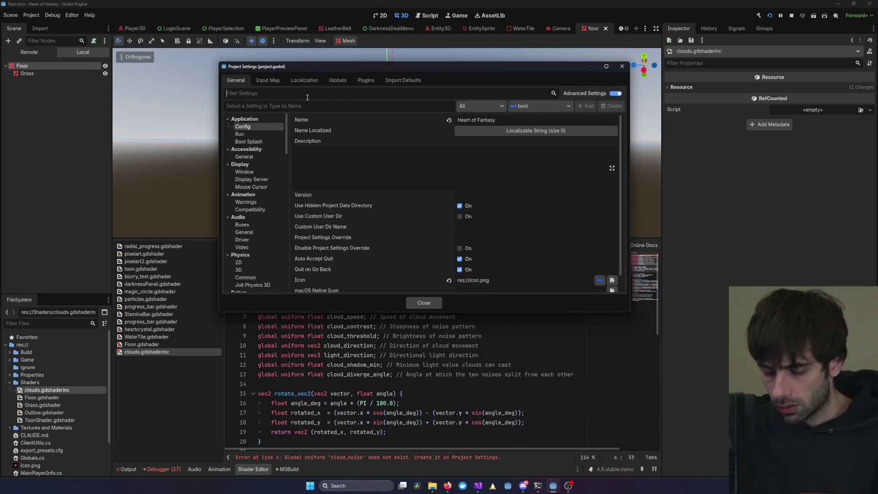
{"action": "type", "text": "Global"}
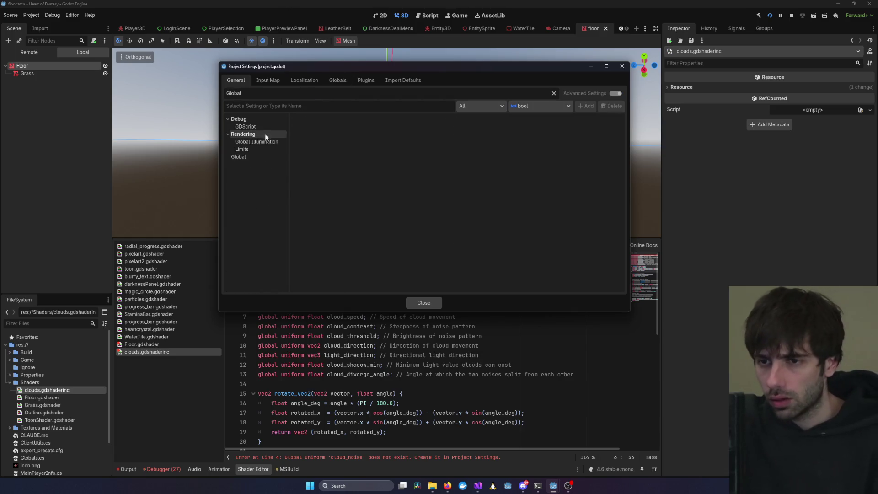
{"action": "left_click", "coordinate": [247, 157]}
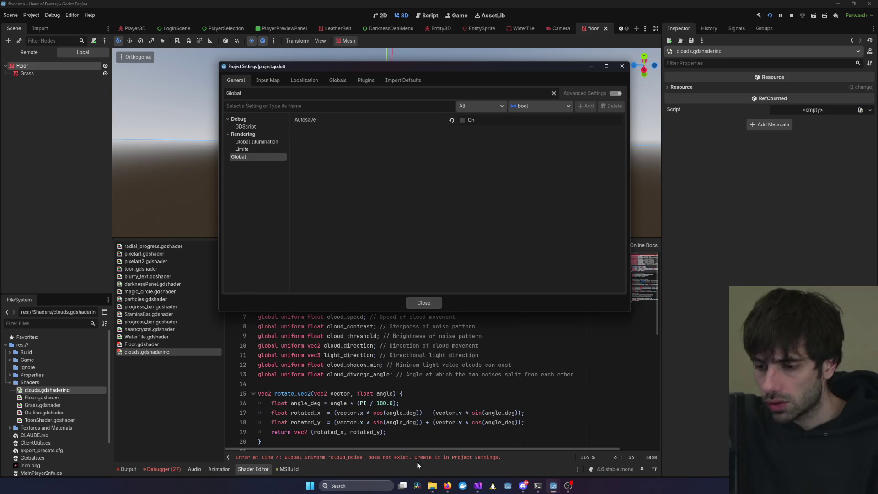
{"action": "left_click", "coordinate": [257, 141]}
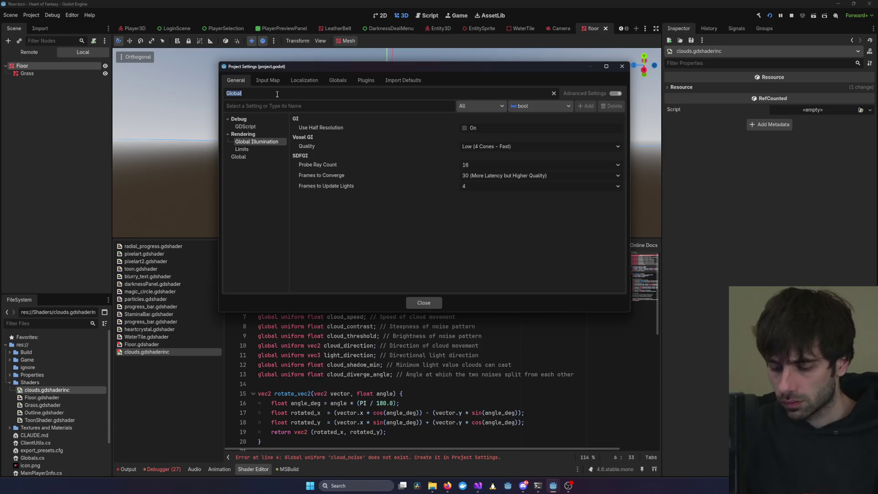
{"action": "type", "text": "unifor"}
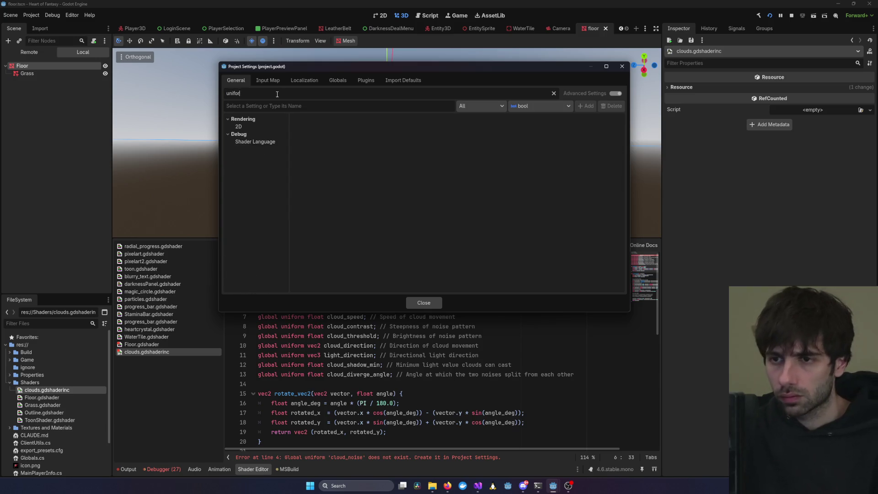
{"action": "left_click", "coordinate": [256, 142]}
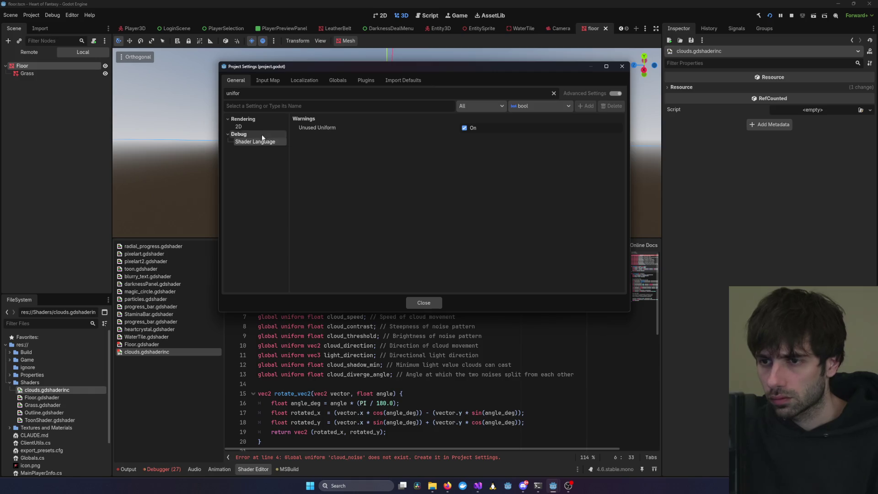
{"action": "left_click", "coordinate": [263, 128]}
{"action": "left_click", "coordinate": [261, 135]}
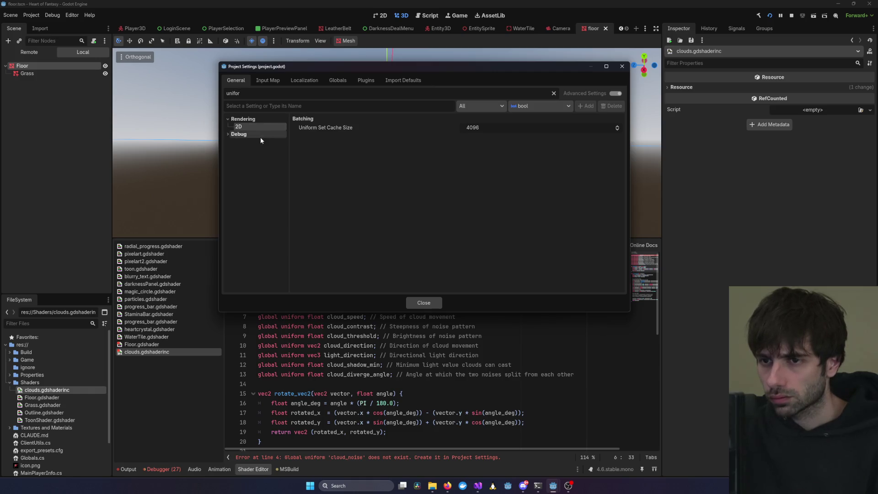
{"action": "left_click", "coordinate": [379, 475]}
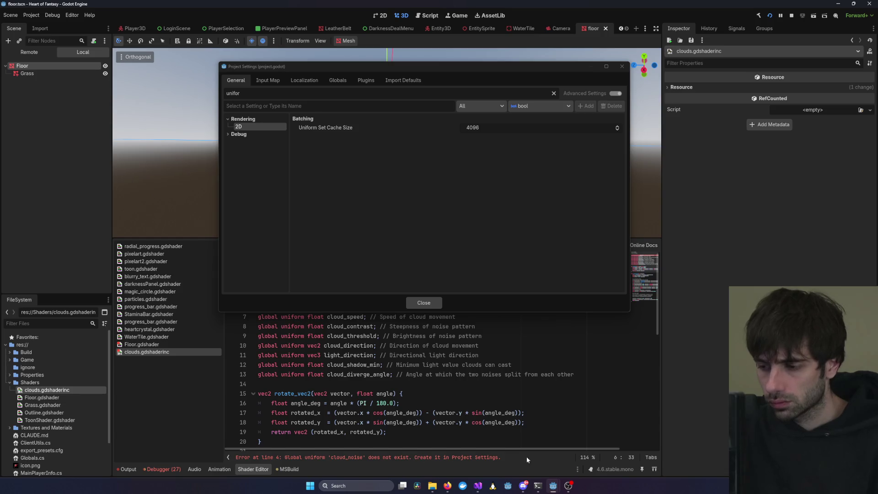
{"action": "key", "text": "alt+Tab"}
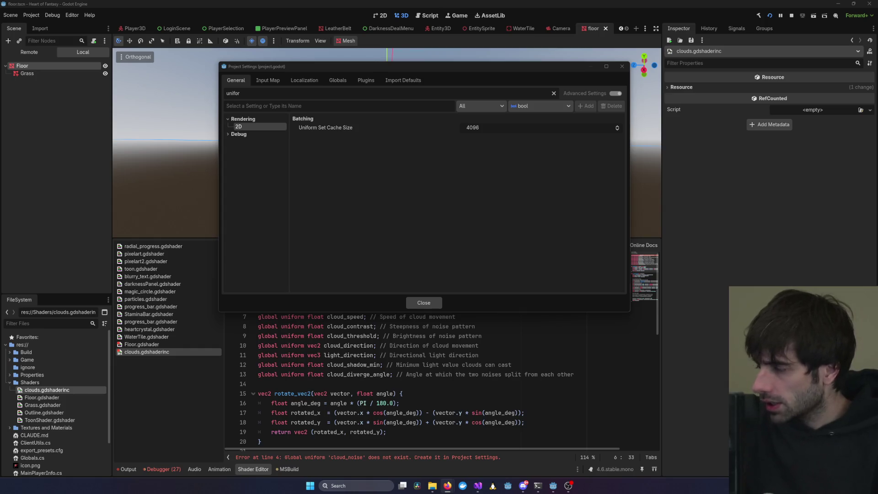
{"action": "double_click", "coordinate": [277, 90]}
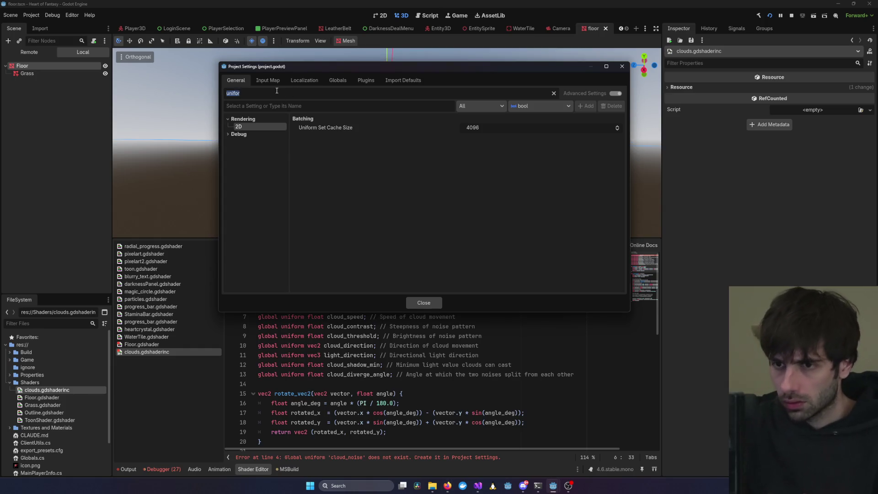
{"action": "key", "text": "BackSpace"}
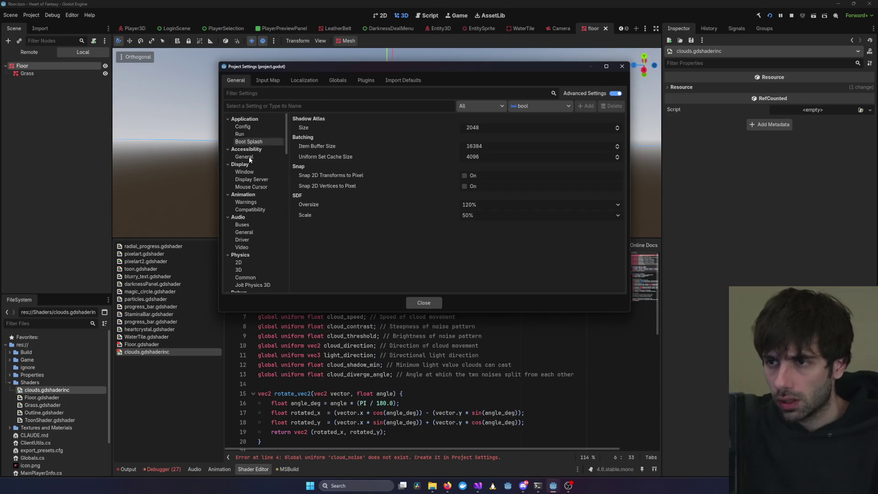
{"action": "type", "text": "Shade"}
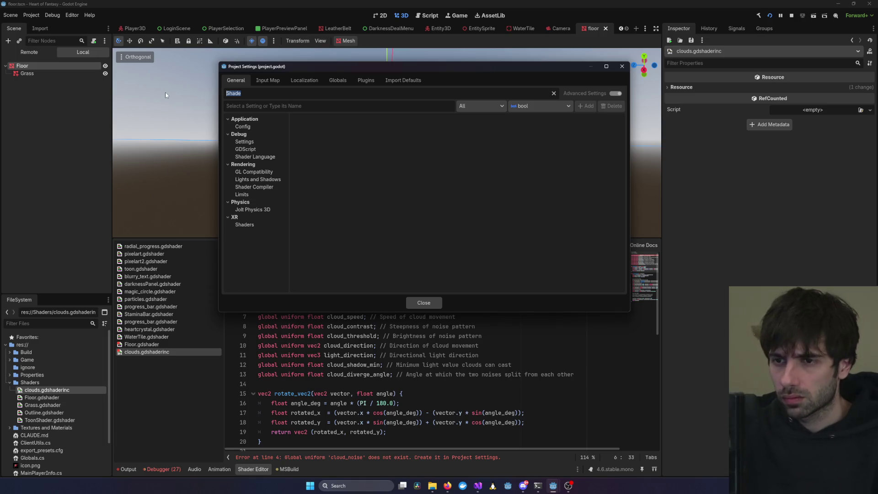
{"action": "key", "text": "BackSpace"}
{"action": "scroll", "coordinate": [248, 215], "scroll_direction": "down", "scroll_amount": 10}
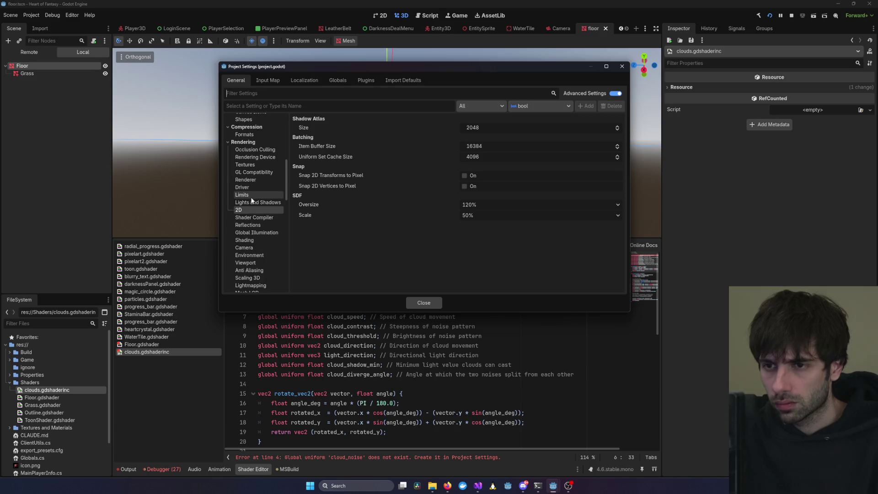
{"action": "left_click", "coordinate": [247, 241]}
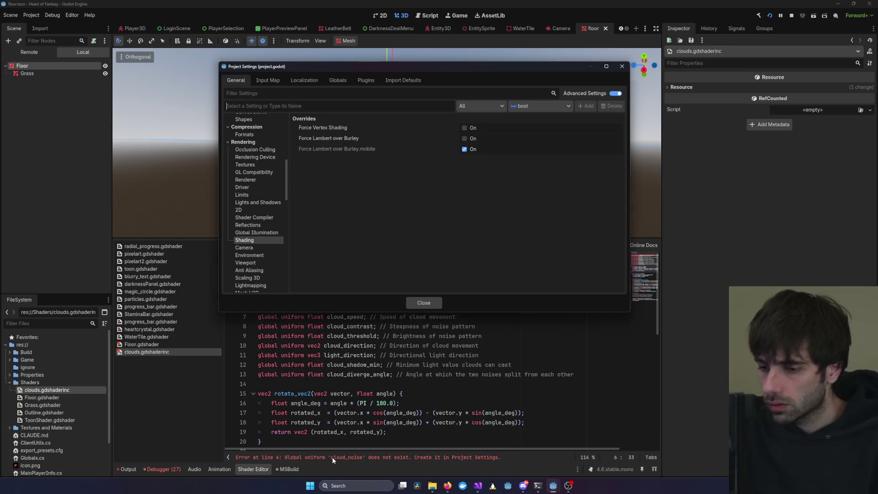
{"action": "left_click", "coordinate": [351, 461]}
{"action": "left_click", "coordinate": [277, 105]}
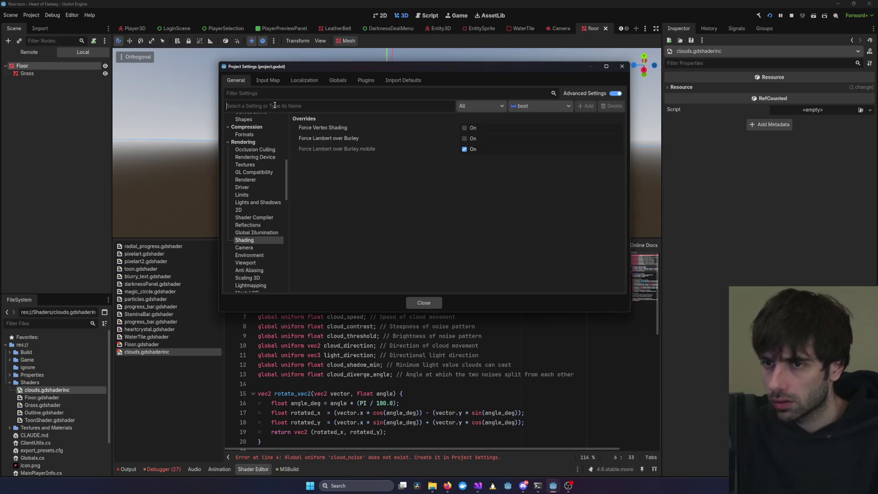
{"action": "type", "text": "cloud_"}
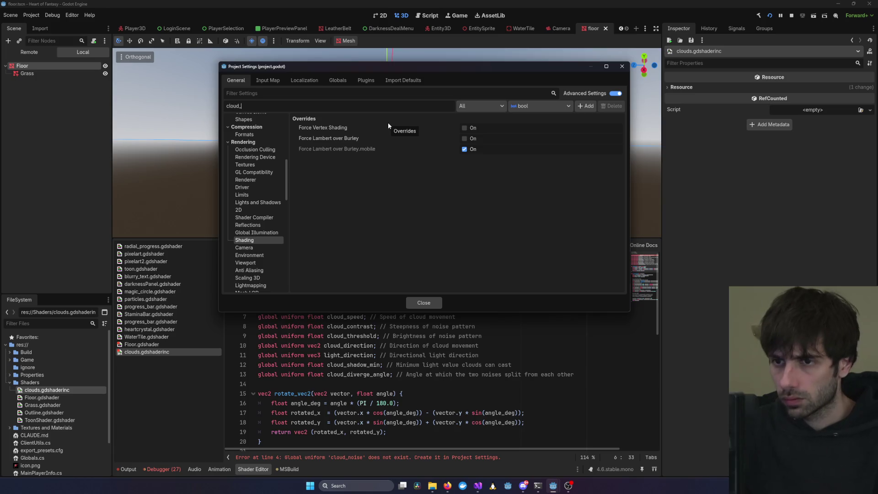
{"action": "type", "text": "noise"}
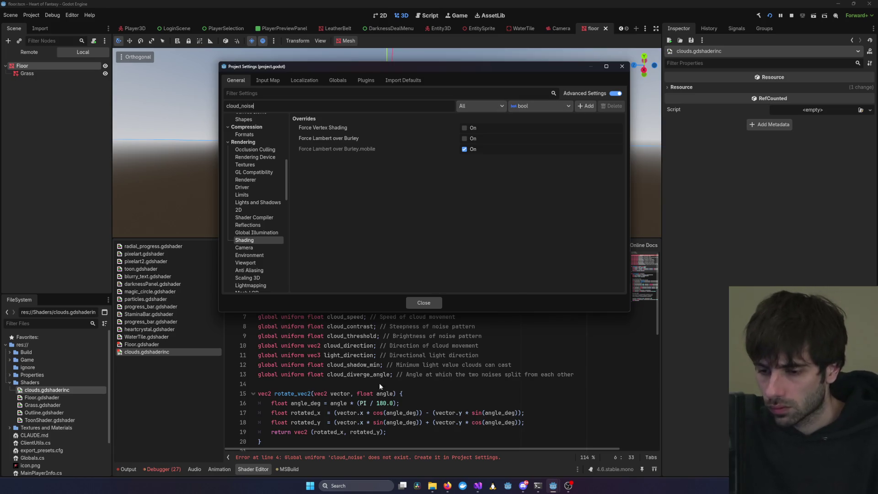
{"action": "left_click", "coordinate": [358, 384]}
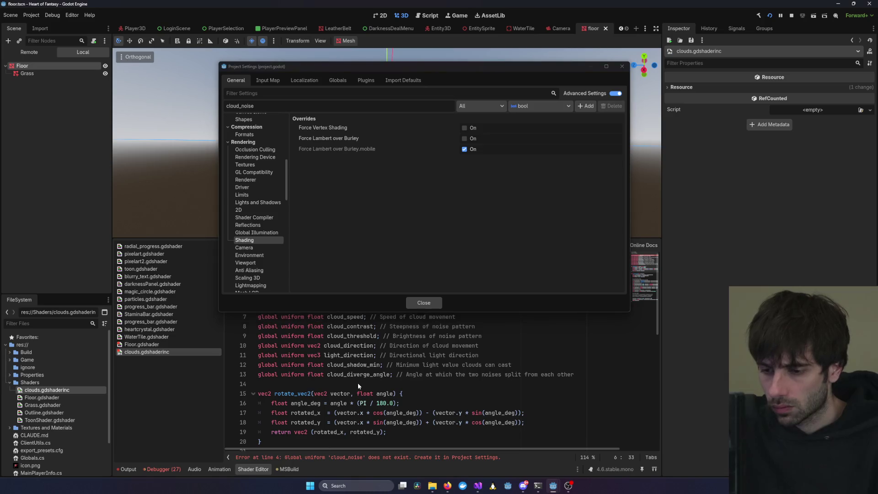
{"action": "left_click_drag", "start_coordinate": [395, 70], "coordinate": [461, 16]}
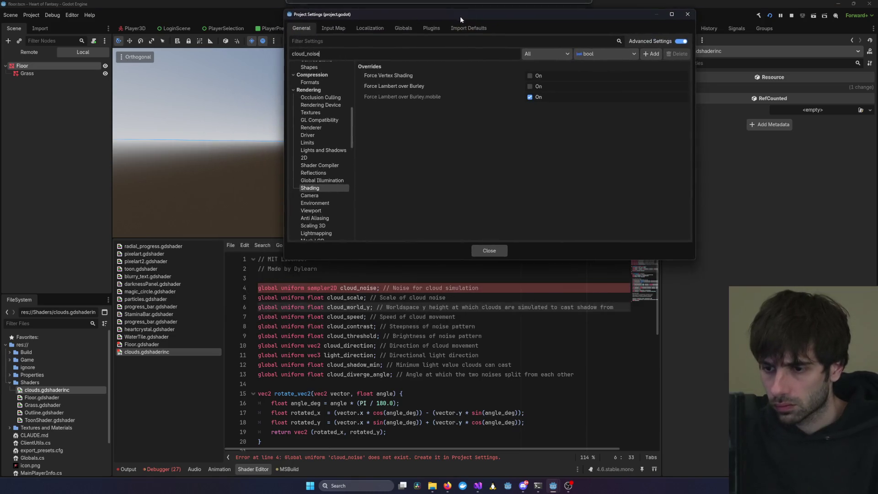
{"action": "left_click", "coordinate": [621, 53]}
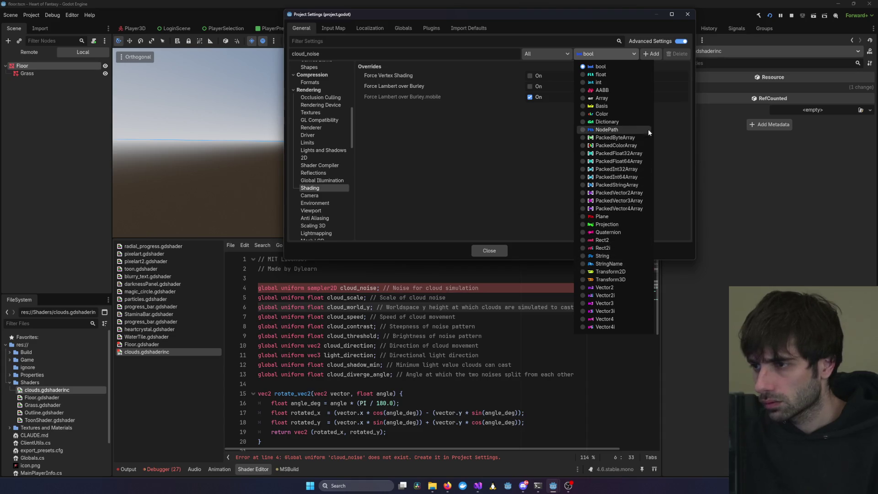
{"action": "left_click", "coordinate": [666, 127]}
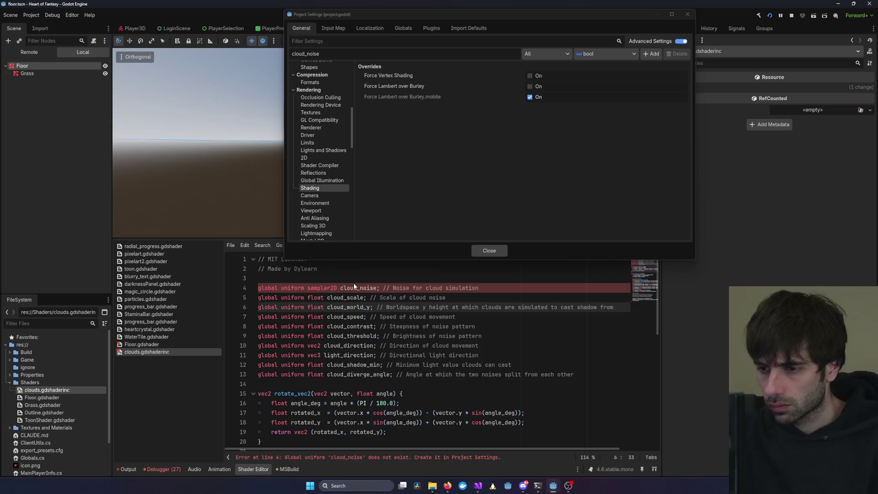
{"action": "left_click", "coordinate": [503, 253]}
{"action": "triple_click", "coordinate": [331, 288]}
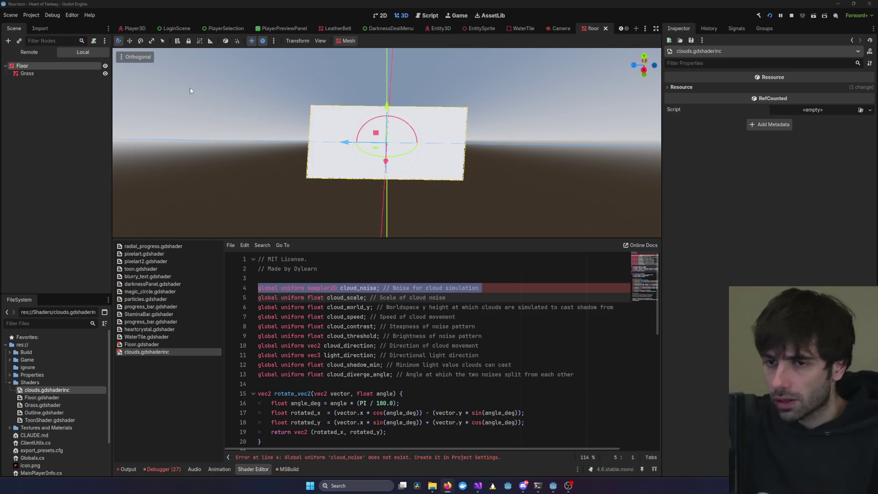
Go to the Globals > Shader Globals page of Project Settings
{"action": "left_click", "coordinate": [38, 18]}
{"action": "left_click", "coordinate": [43, 25]}
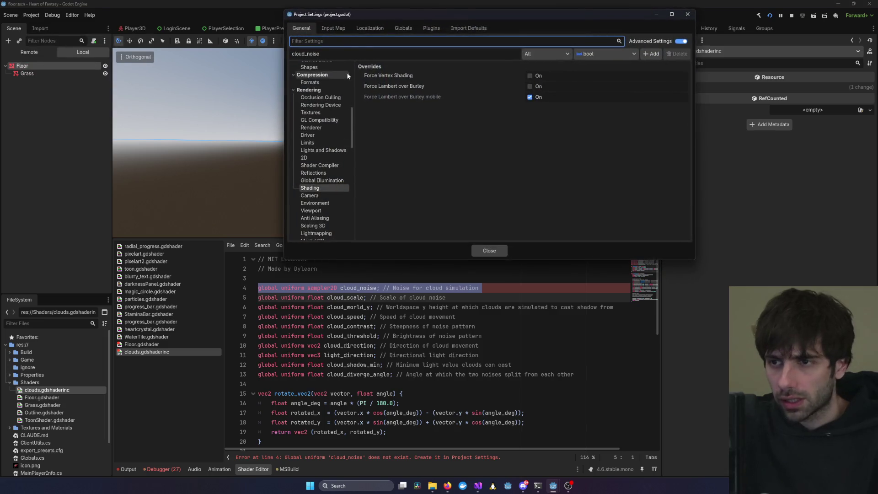
{"action": "type", "text": "Shader Globna"}
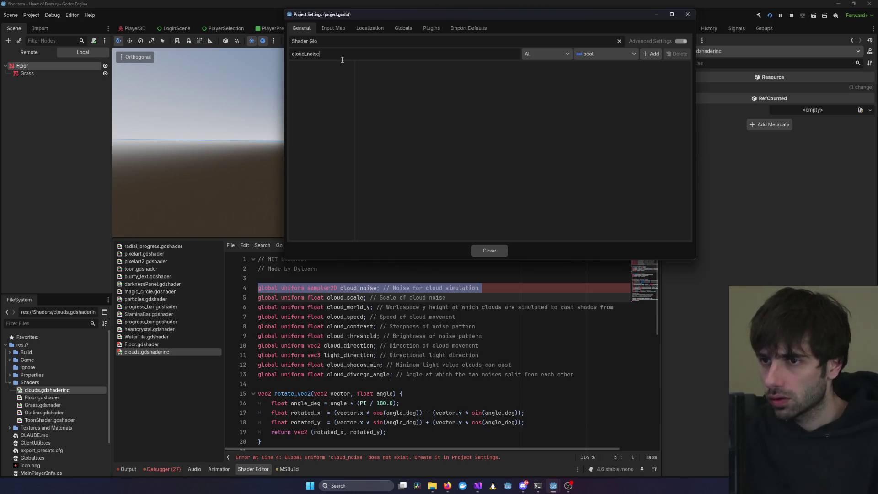
{"action": "key", "text": "BackSpace"}
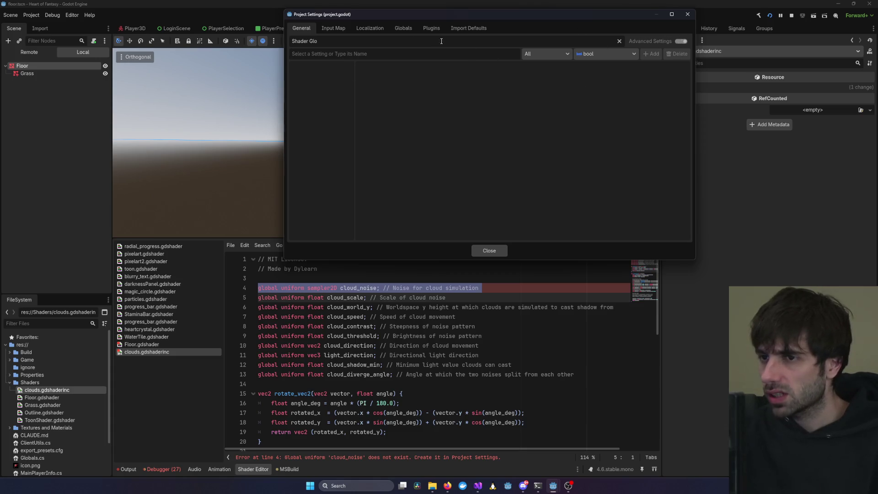
{"action": "key", "text": "BackSpace"}
{"action": "key", "text": "BackSpace"}
{"action": "key", "text": "BackSpace"}
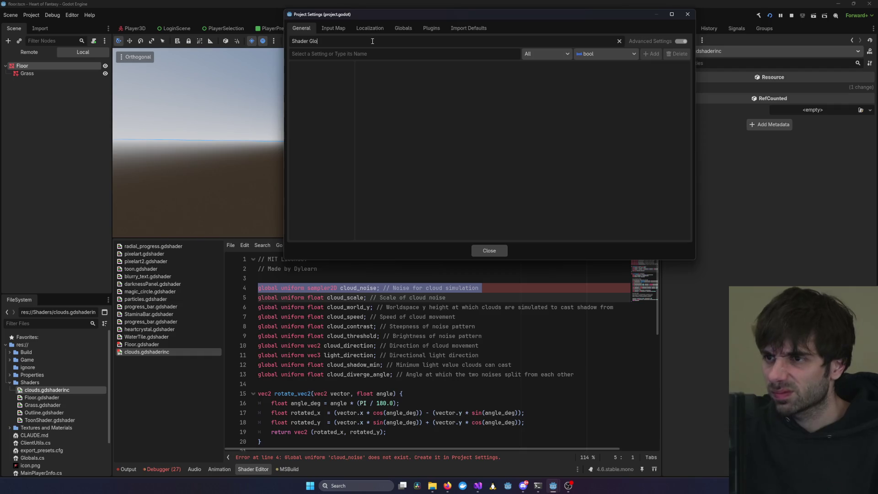
{"action": "left_click", "coordinate": [402, 29]}
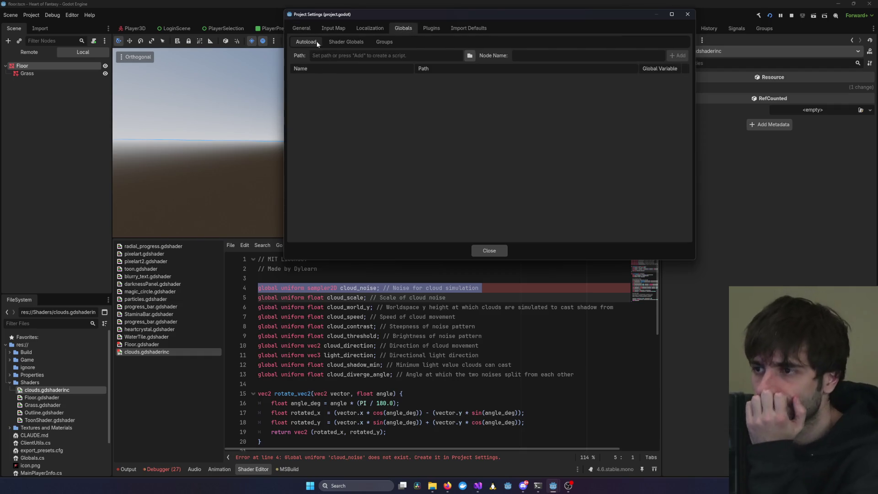
{"action": "left_click", "coordinate": [344, 43]}
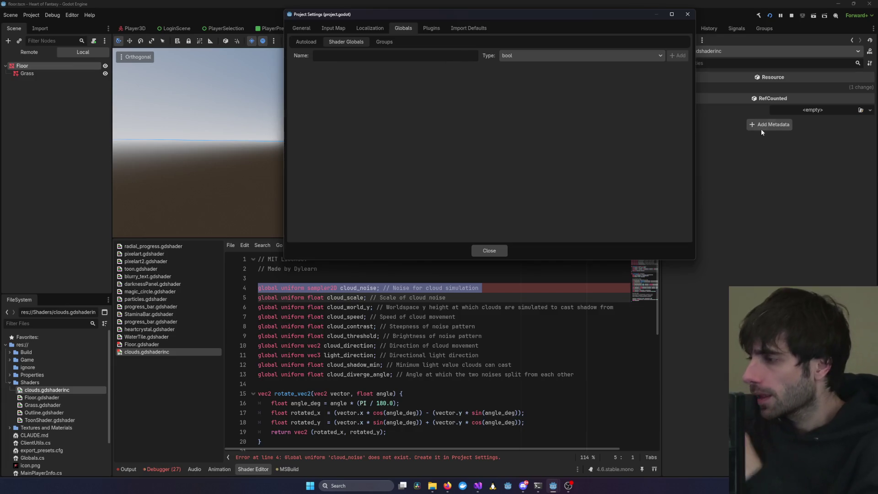
Add a sampler2D shader global named cloud_noise and test-run the game
{"action": "left_click", "coordinate": [557, 56]}
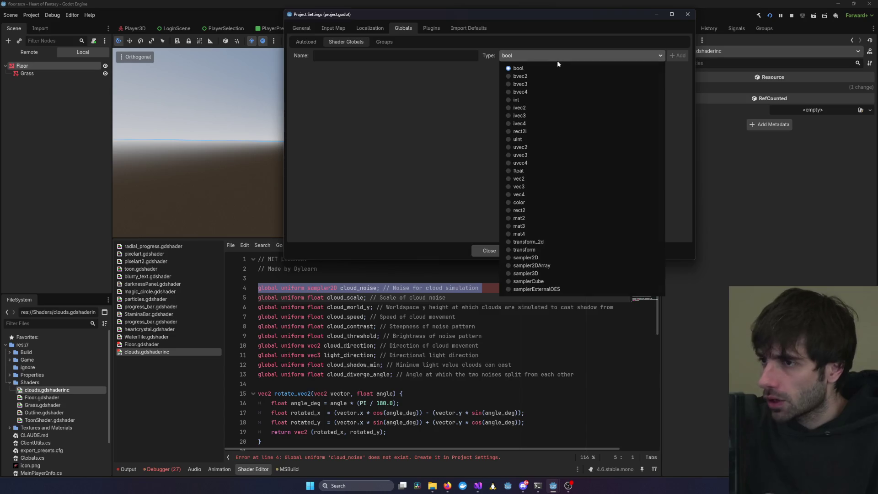
{"action": "left_click", "coordinate": [532, 258]}
{"action": "left_click", "coordinate": [351, 56]}
{"action": "type", "text": "cloud_noise"}
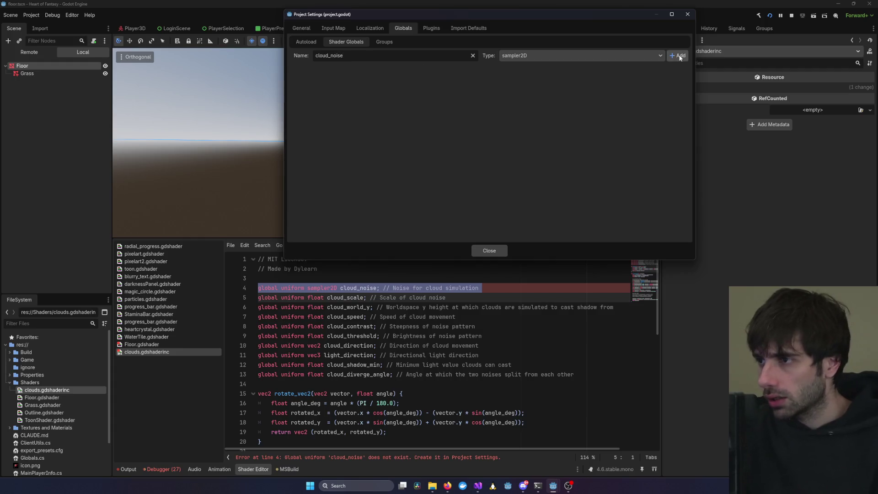
{"action": "left_click", "coordinate": [677, 56]}
{"action": "key", "text": "F5"}
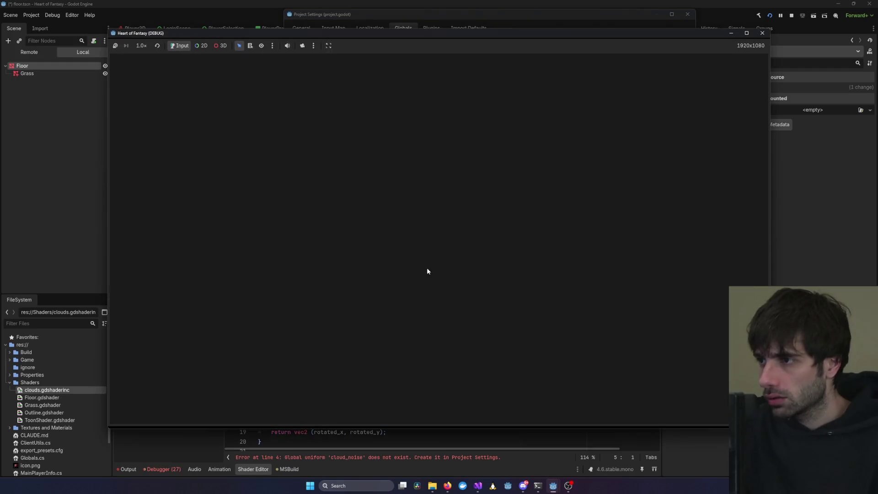
{"action": "left_click", "coordinate": [763, 35]}
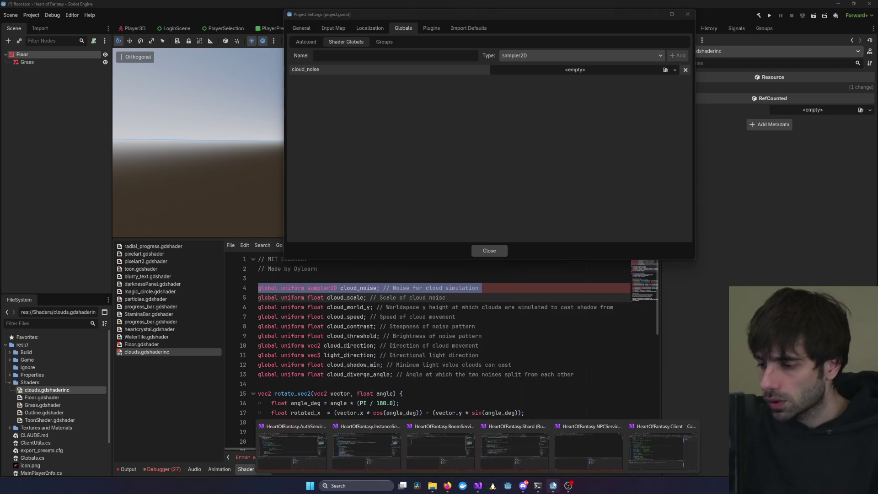
Show the Grass project's Shader Globals in Project Settings and move that window aside
{"action": "mouse_move", "coordinate": [553, 486]}
{"action": "left_click", "coordinate": [590, 451]}
{"action": "left_click", "coordinate": [31, 15]}
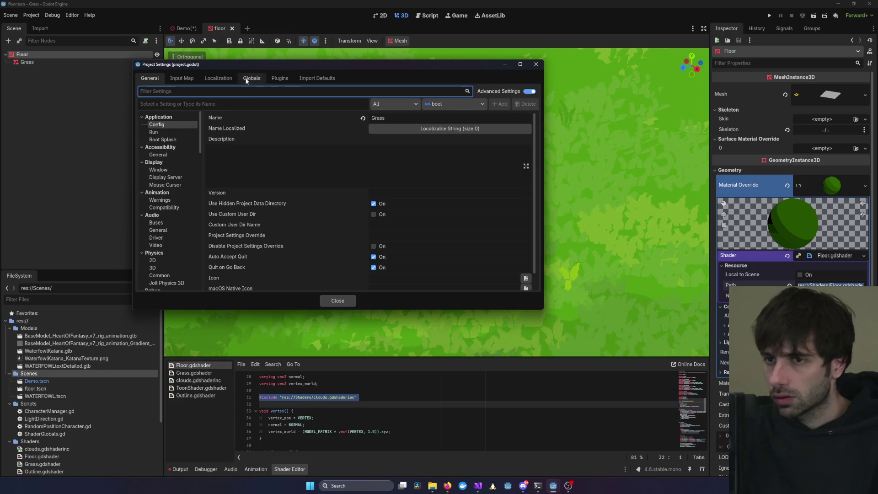
{"action": "left_click", "coordinate": [252, 79]}
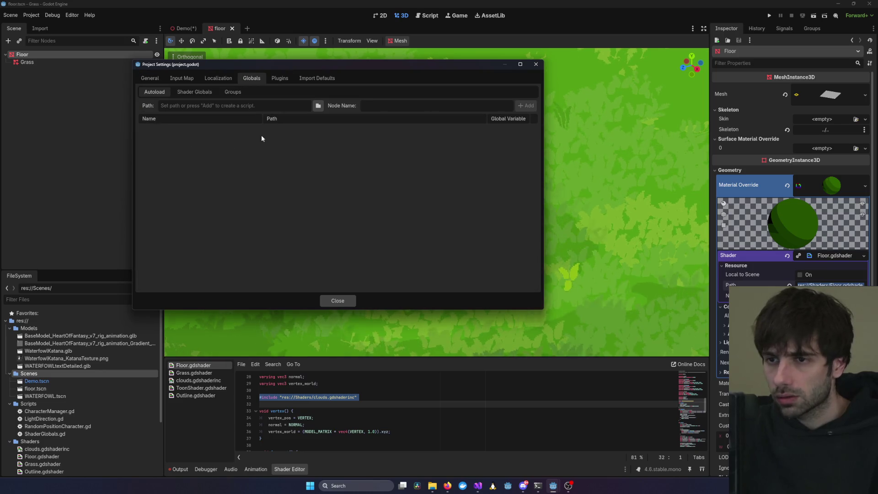
{"action": "left_click", "coordinate": [194, 92]}
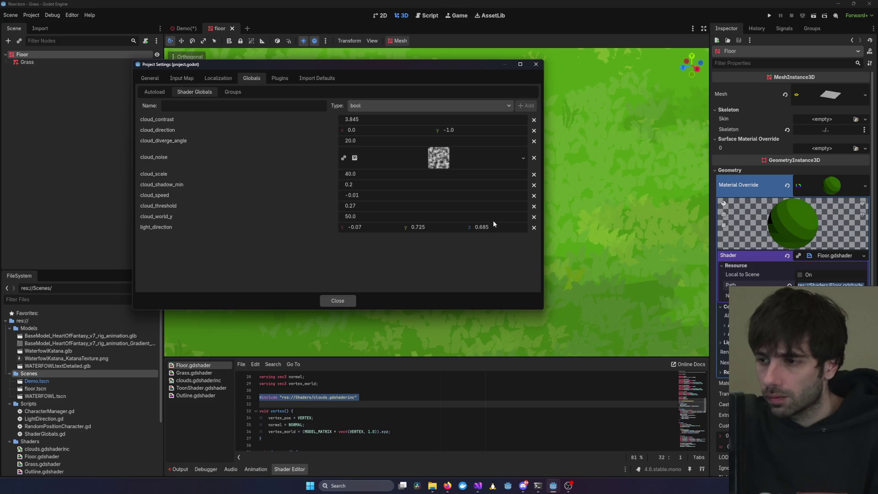
{"action": "left_click_drag", "start_coordinate": [361, 67], "coordinate": [492, 51]}
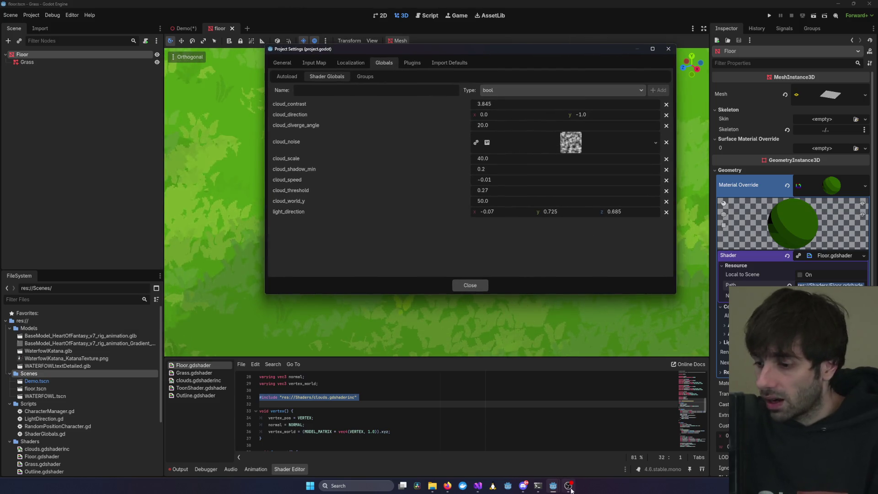
Arrange the Heart of Fantasy settings window below the Grass one
{"action": "mouse_move", "coordinate": [552, 487]}
{"action": "left_click", "coordinate": [510, 454]}
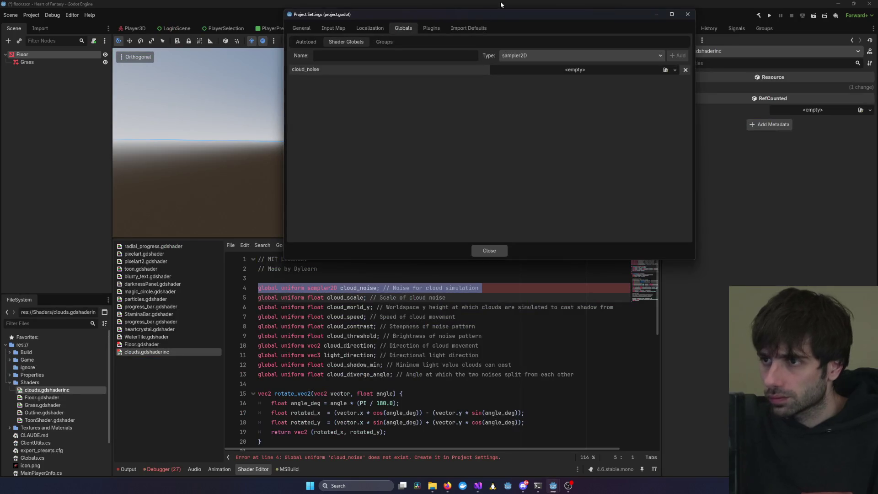
{"action": "mouse_move", "coordinate": [501, 1]}
{"action": "left_mouse_down"}
{"action": "mouse_move", "coordinate": [370, 211]}
{"action": "mouse_move", "coordinate": [405, 100]}
{"action": "mouse_move", "coordinate": [288, 203]}
{"action": "left_mouse_up"}
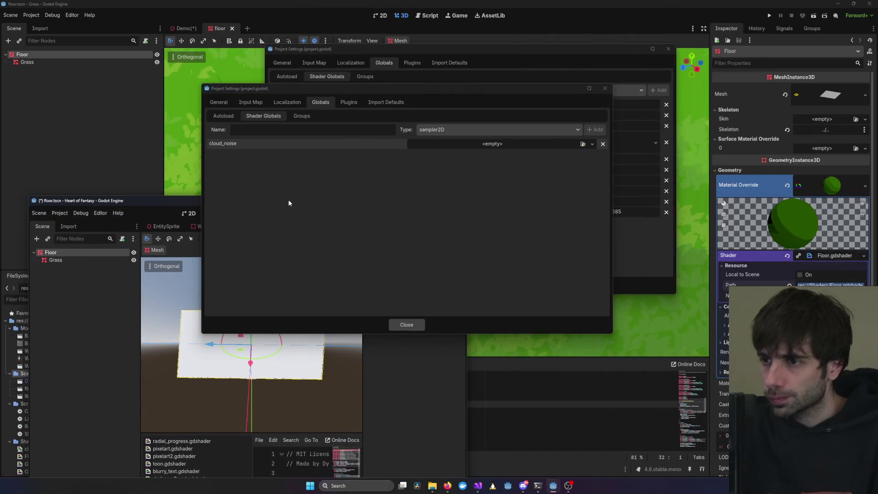
{"action": "left_click_drag", "start_coordinate": [431, 89], "coordinate": [495, 280]}
{"action": "left_click_drag", "start_coordinate": [396, 198], "coordinate": [137, 192]}
{"action": "mouse_move", "coordinate": [368, 276]}
{"action": "left_mouse_down"}
{"action": "mouse_move", "coordinate": [356, 246]}
{"action": "mouse_move", "coordinate": [363, 250]}
{"action": "left_mouse_up"}
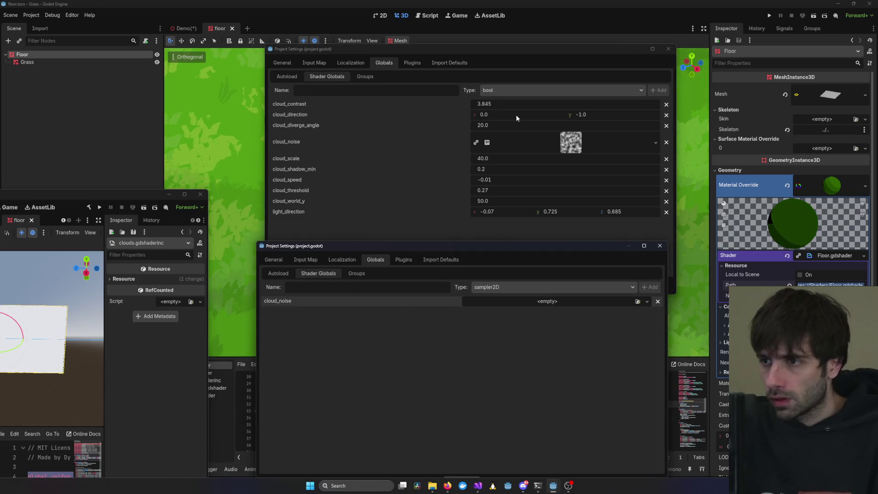
Add the cloud_contrast and cloud_direction shader globals
{"action": "left_click", "coordinate": [352, 286]}
{"action": "type", "text": "cloud_cop"}
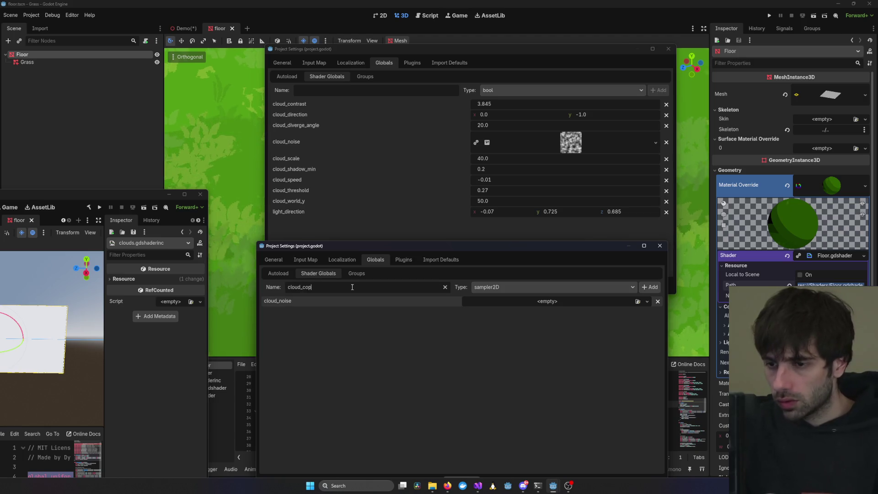
{"action": "key", "text": "BackSpace"}
{"action": "type", "text": "ntras"}
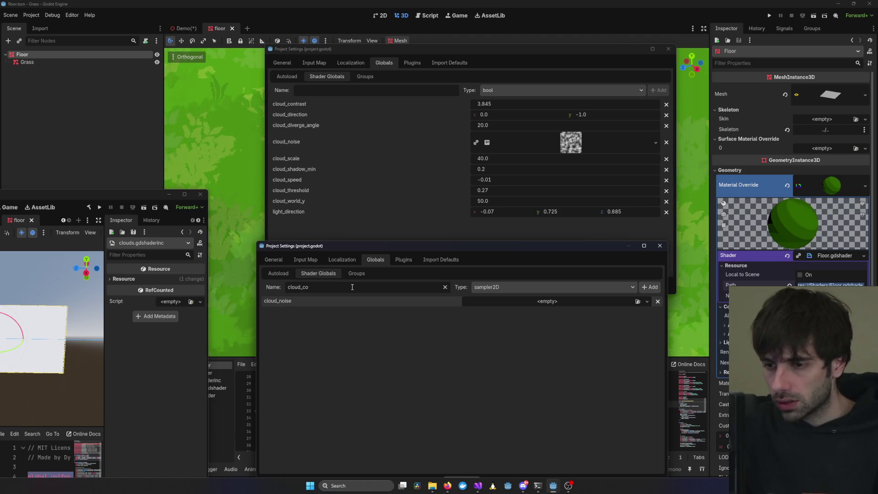
{"action": "type", "text": "t"}
{"action": "left_click", "coordinate": [642, 288]}
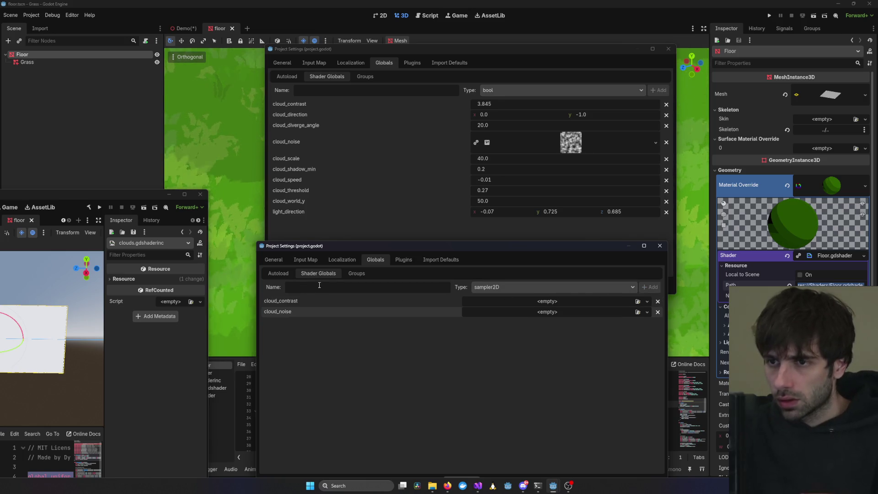
{"action": "type", "text": "cloud_D"}
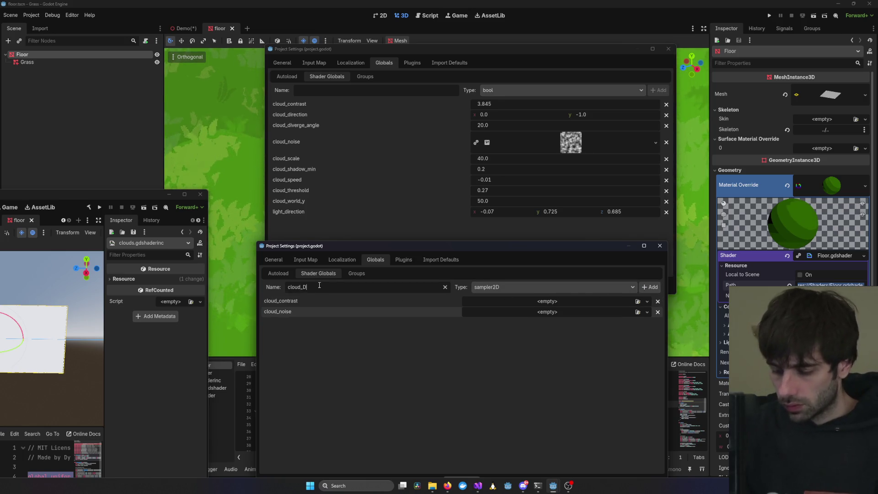
{"action": "type", "text": "irection"}
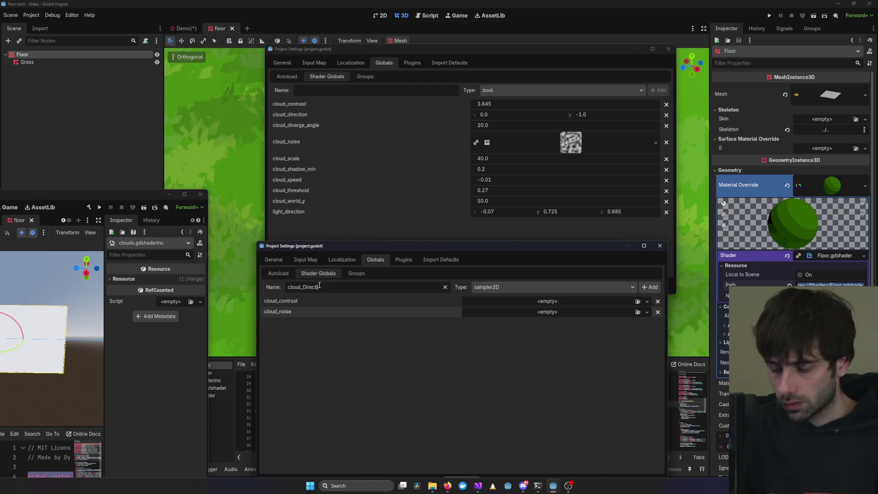
{"action": "key", "text": "Right"}
{"action": "key", "text": "Right"}
{"action": "key", "text": "Right"}
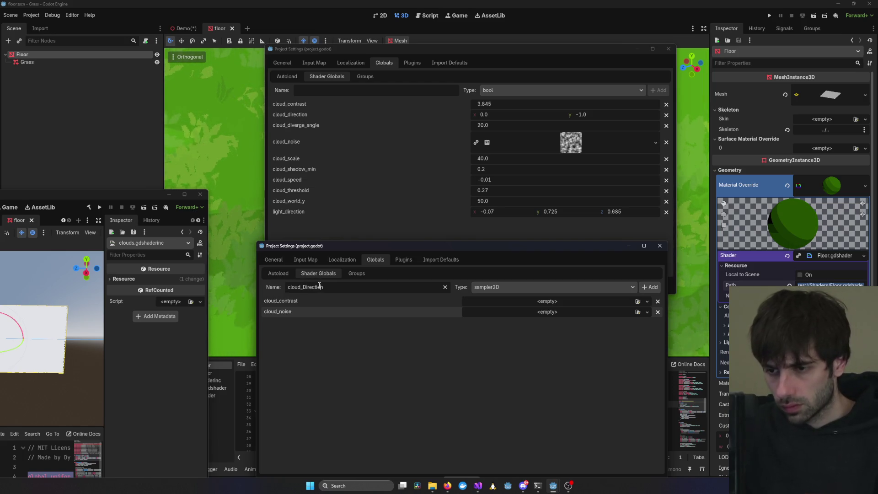
{"action": "key", "text": "Delete"}
{"action": "type", "text": "d"}
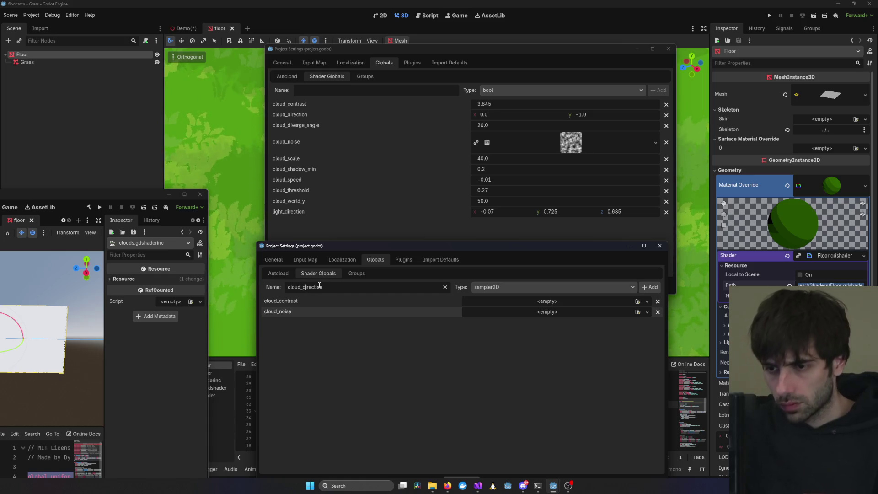
{"action": "left_click", "coordinate": [649, 288]}
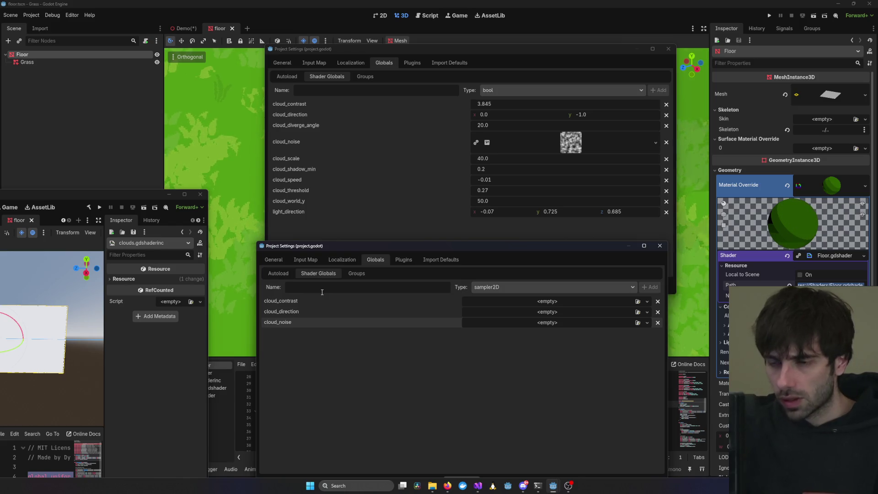
Add the cloud_diverge_angle, cloud_scale and cloud_shadow_min shader globals
{"action": "type", "text": "cloud_diverge_angle"}
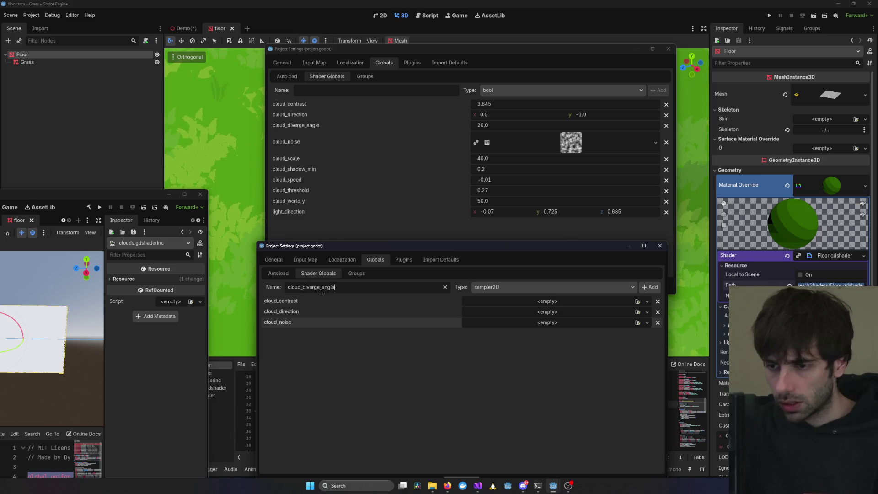
{"action": "left_click", "coordinate": [651, 287]}
{"action": "type", "text": "cloud_n"}
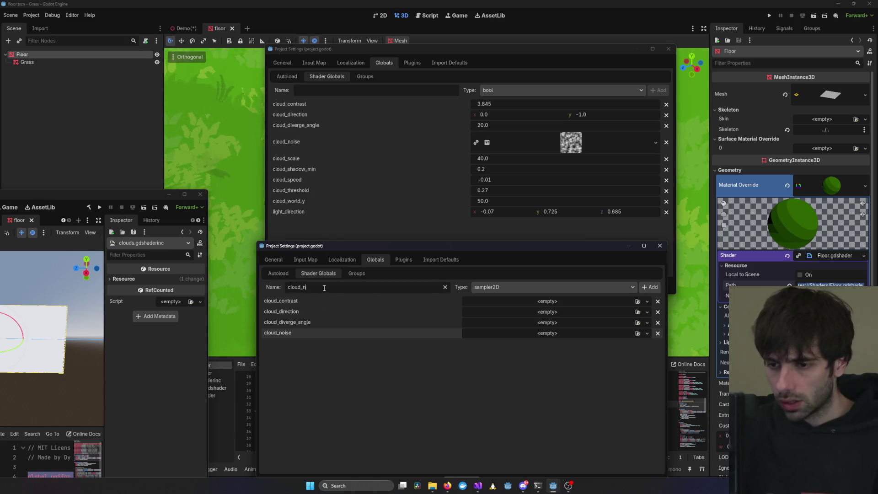
{"action": "type", "text": "oise"}
{"action": "key", "text": "ctrl+a"}
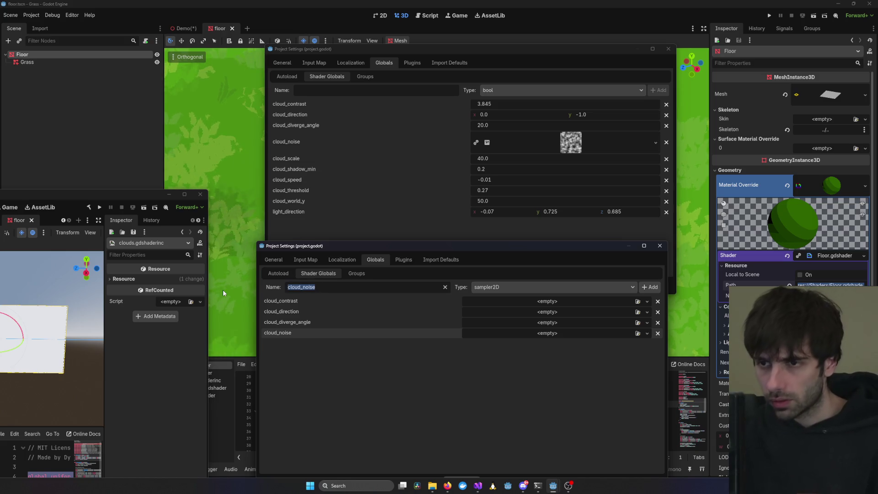
{"action": "type", "text": "cl"}
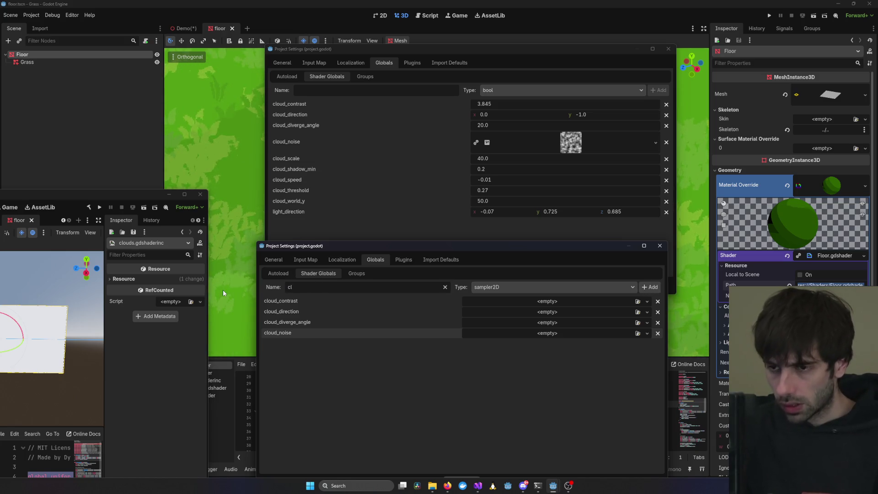
{"action": "key", "text": "BackSpace"}
{"action": "type", "text": "loud_sca"}
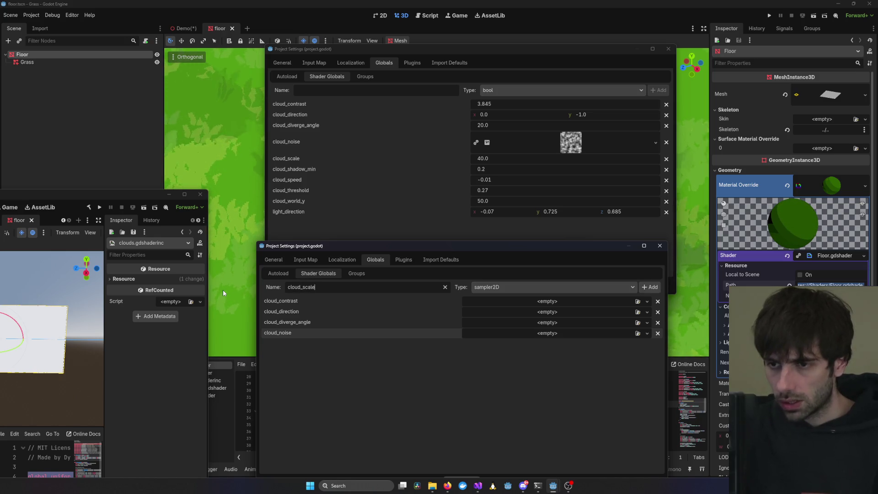
{"action": "type", "text": "le"}
{"action": "key", "text": "Return"}
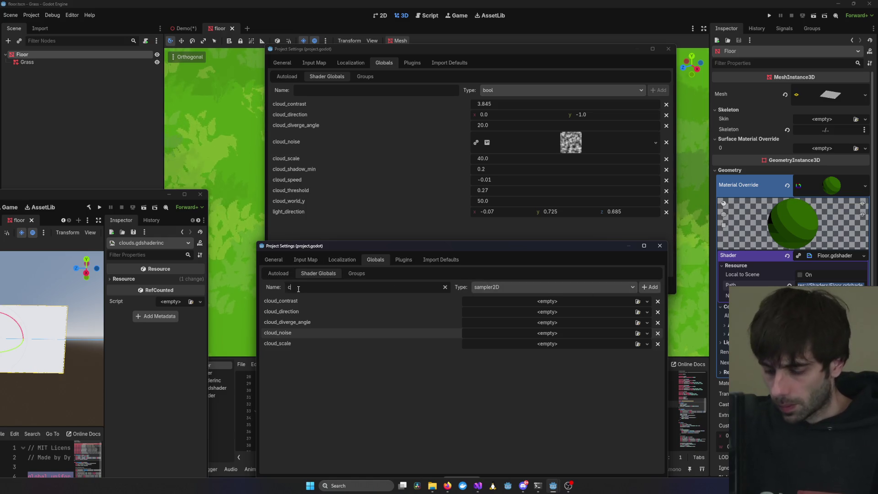
{"action": "type", "text": "loud_shadow"}
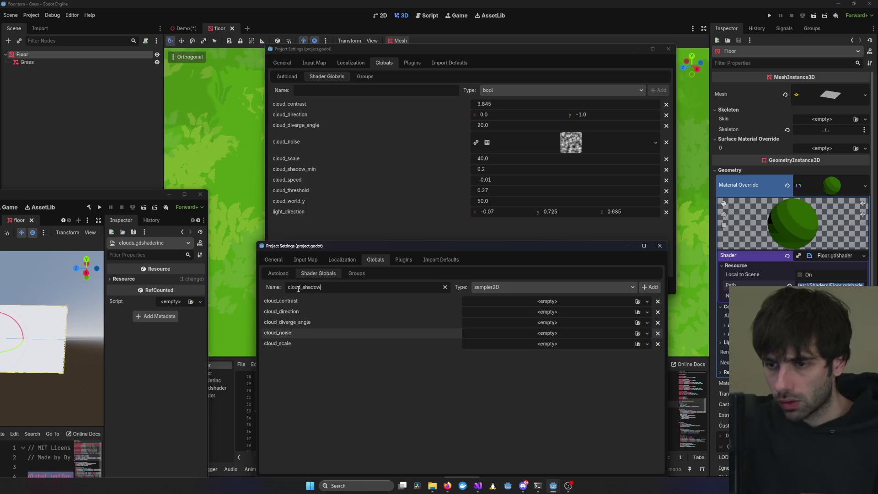
{"action": "type", "text": "_min"}
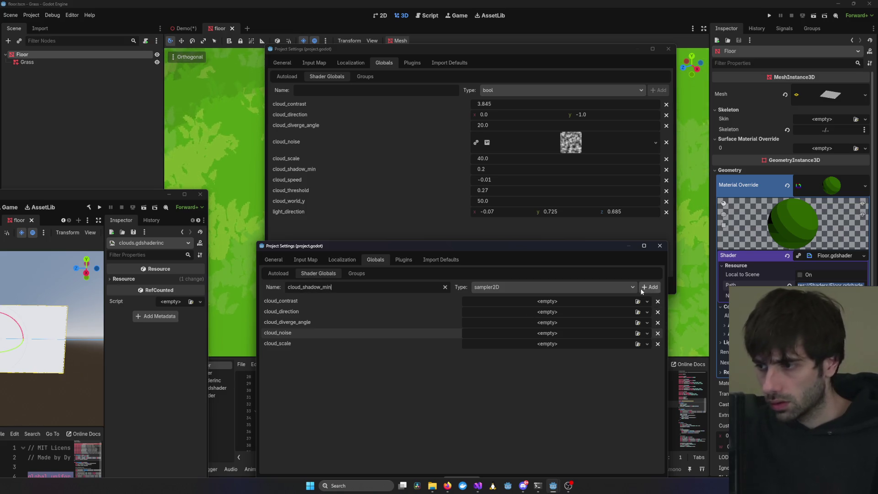
{"action": "left_click", "coordinate": [650, 289]}
{"action": "type", "text": "cloud"}
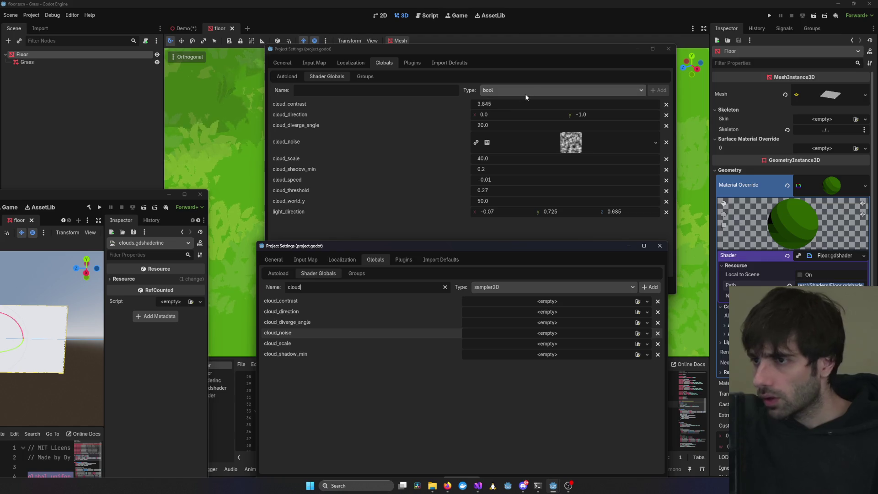
Delete each cloud entry from Heart of Fantasy's Shader Globals, then bring the Grass editor forward
{"action": "left_click", "coordinate": [451, 156]}
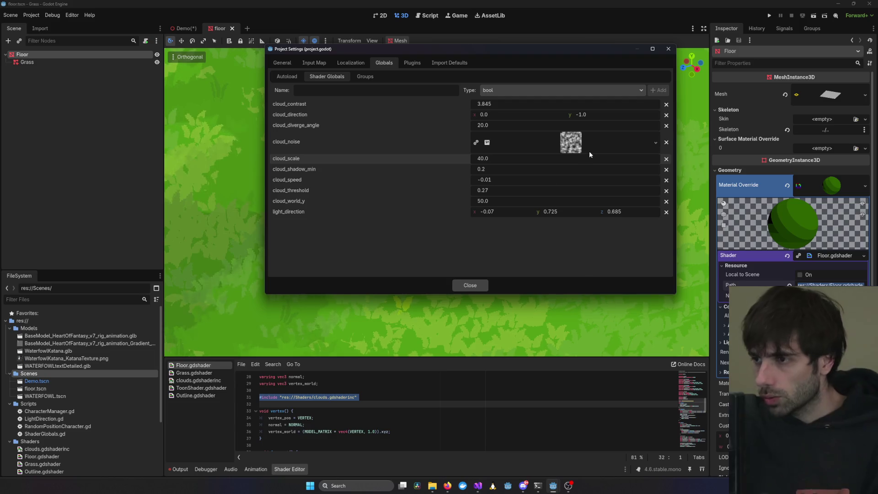
{"action": "key", "text": "alt+Tab"}
{"action": "left_click", "coordinate": [647, 302]}
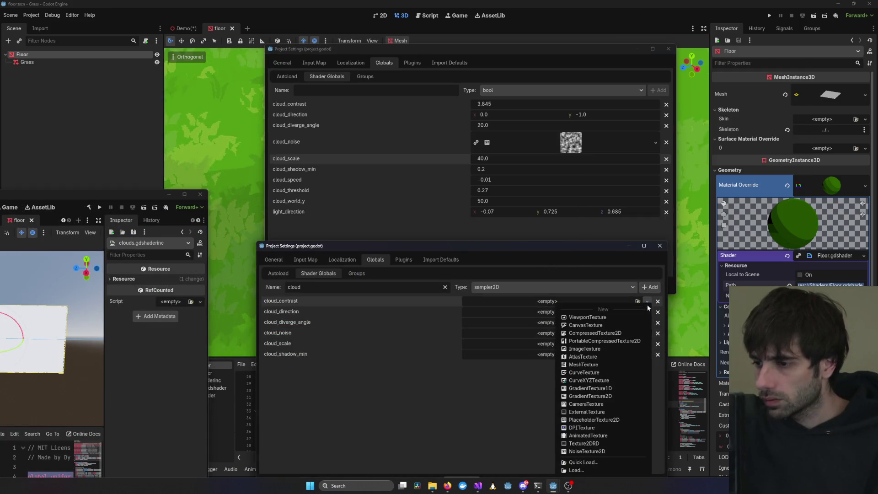
{"action": "left_click", "coordinate": [513, 302]}
{"action": "left_click", "coordinate": [515, 300]}
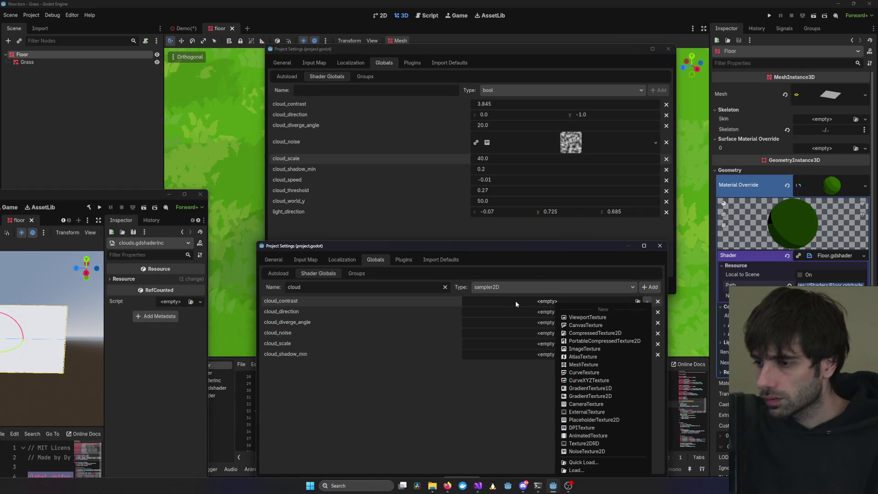
{"action": "left_click", "coordinate": [526, 300]}
{"action": "left_click", "coordinate": [658, 301]}
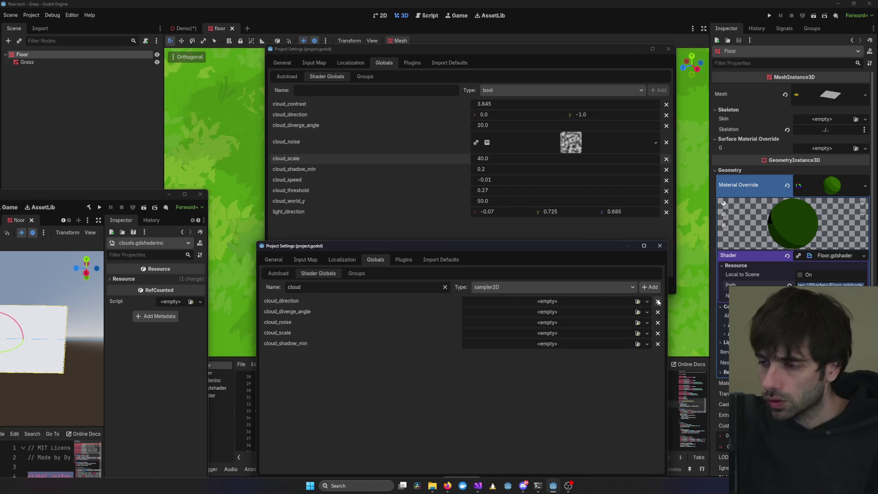
{"action": "left_click", "coordinate": [658, 302]}
{"action": "left_click", "coordinate": [658, 301]}
{"action": "left_click", "coordinate": [657, 302]}
{"action": "left_click", "coordinate": [658, 301]}
{"action": "left_click", "coordinate": [658, 301]}
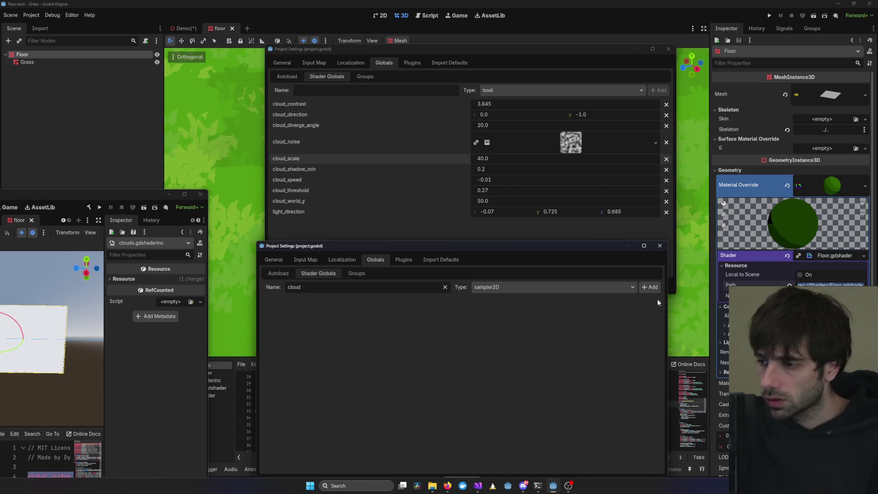
{"action": "left_click", "coordinate": [407, 243]}
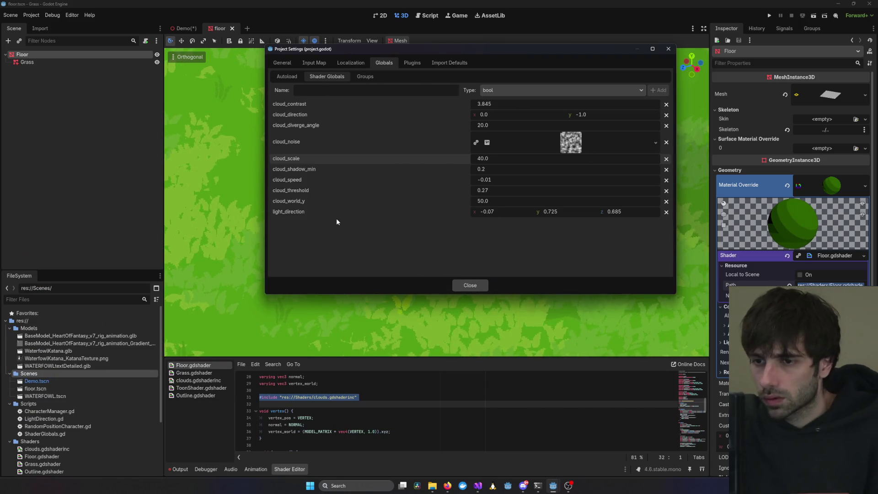
Flip between Localization and Shader Globals, browse the taskbar windows, then show the desktop
{"action": "left_click", "coordinate": [349, 64]}
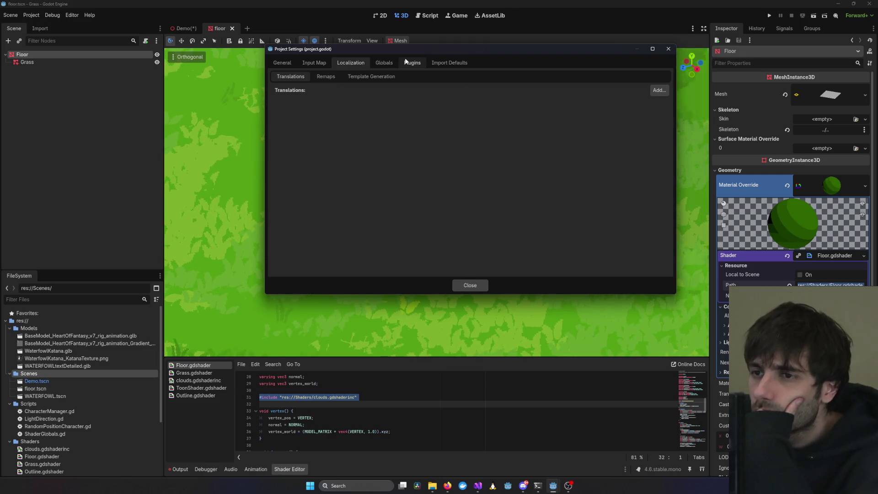
{"action": "left_click", "coordinate": [385, 63]}
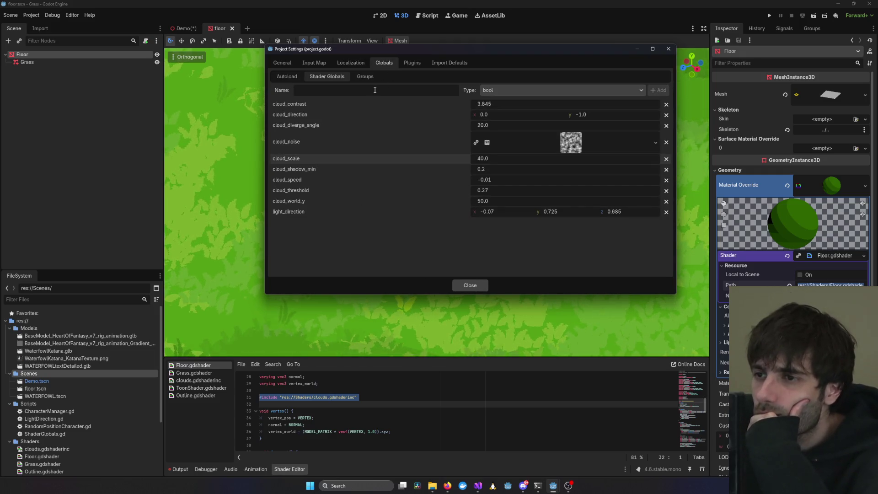
{"action": "left_click", "coordinate": [432, 486]}
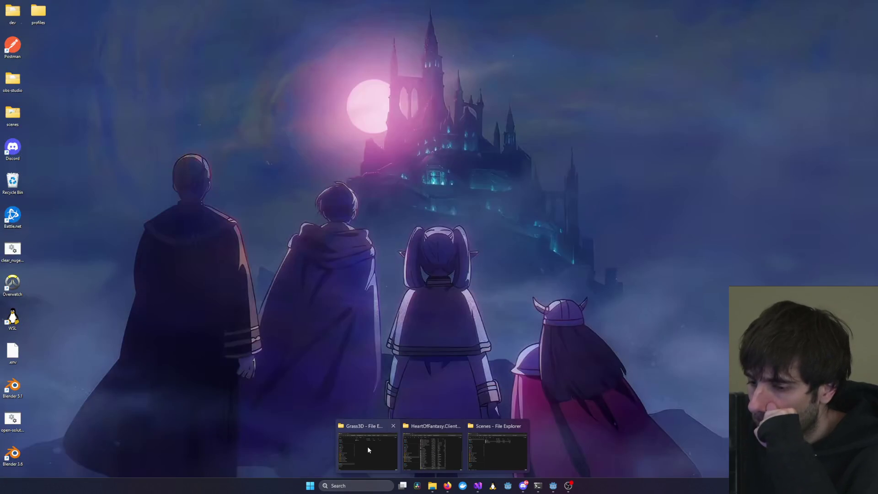
{"action": "left_click", "coordinate": [377, 444]}
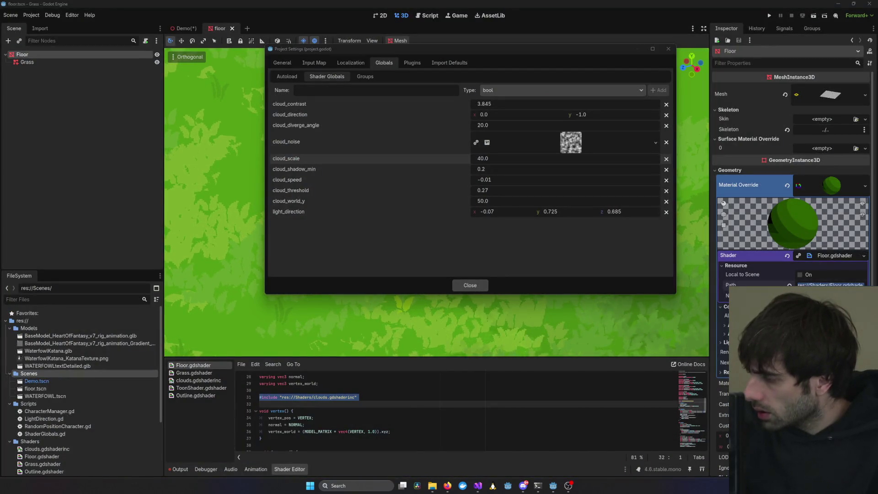
{"action": "key", "text": "super+d"}
{"action": "key", "text": "super+d"}
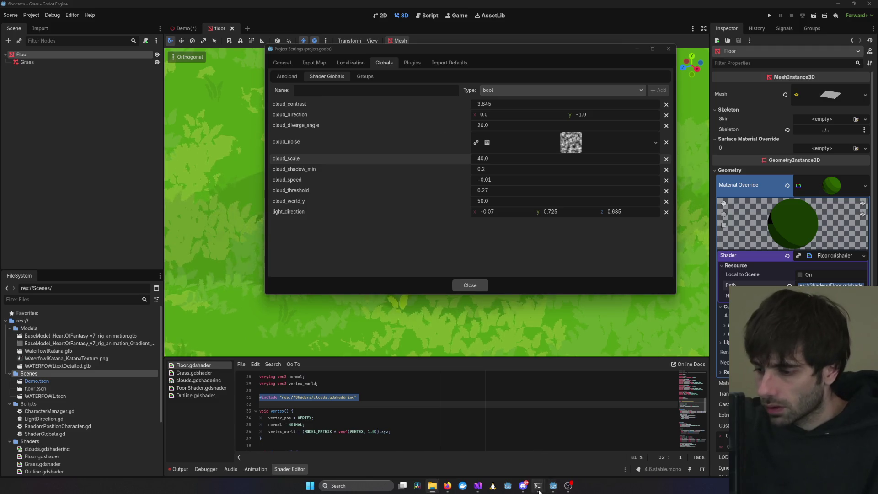
Bring Heart of Fantasy's settings forward and start a new float shader global
{"action": "mouse_move", "coordinate": [553, 486]}
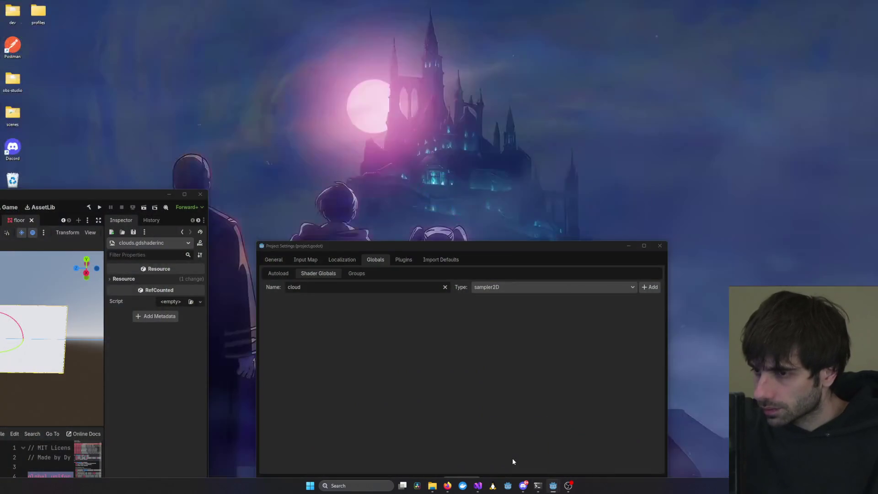
{"action": "left_click", "coordinate": [513, 458]}
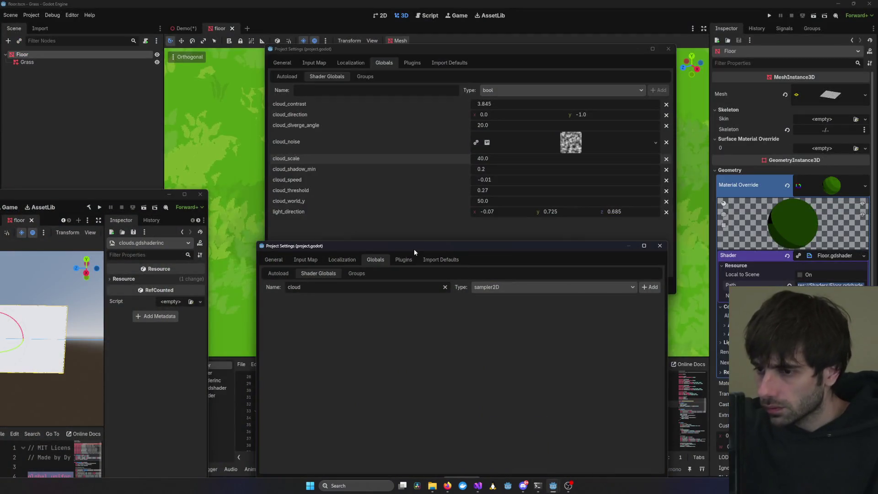
{"action": "left_click", "coordinate": [347, 288]}
{"action": "type", "text": "_contrast"}
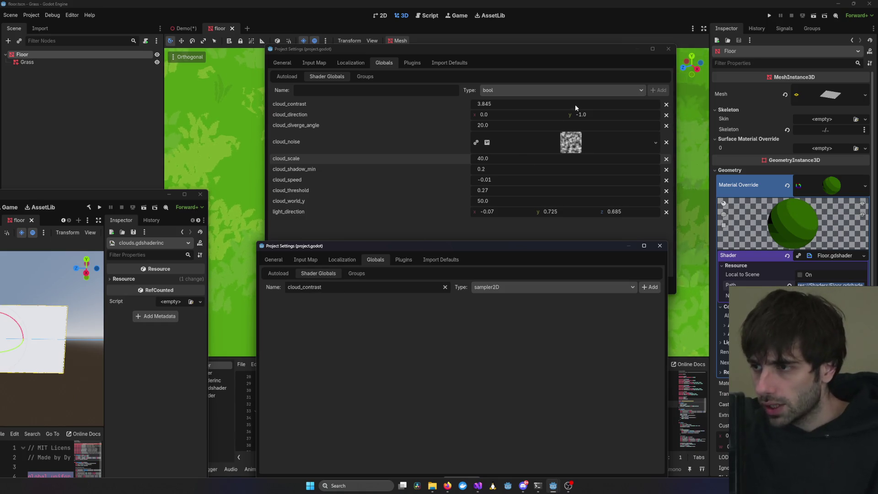
{"action": "left_click", "coordinate": [634, 106]}
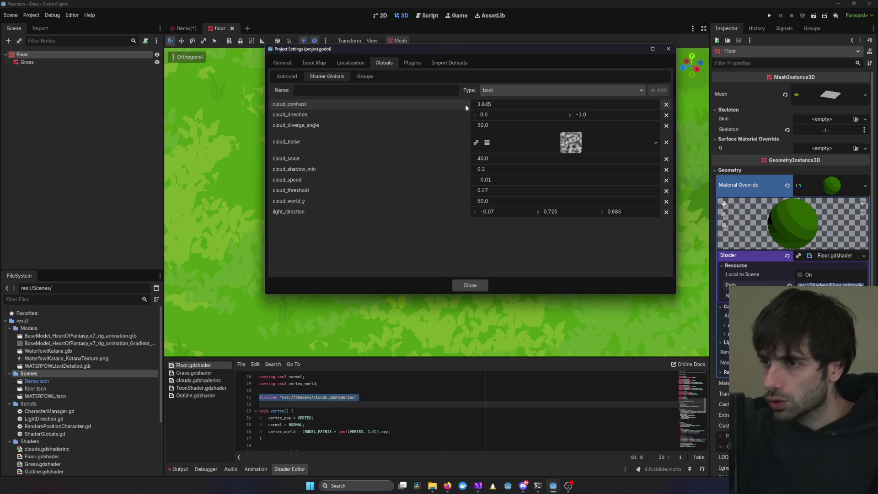
{"action": "key", "text": "alt+Tab"}
{"action": "left_click", "coordinate": [531, 287]}
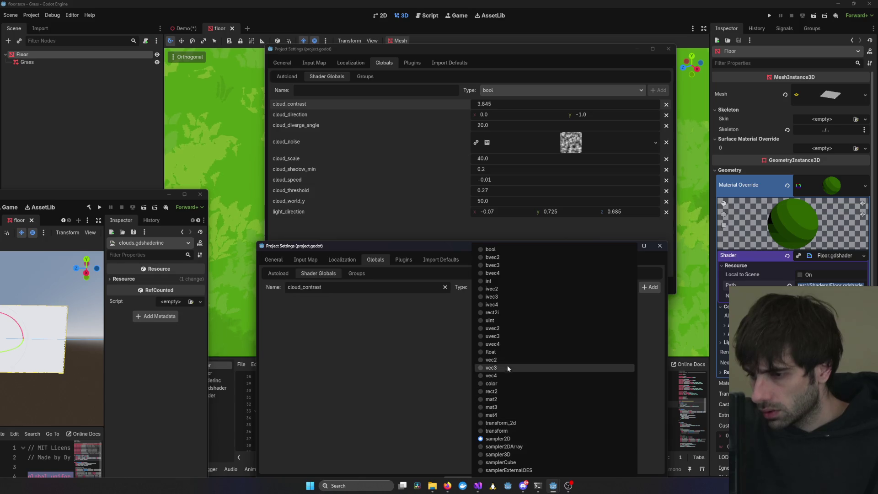
{"action": "left_click", "coordinate": [507, 351]}
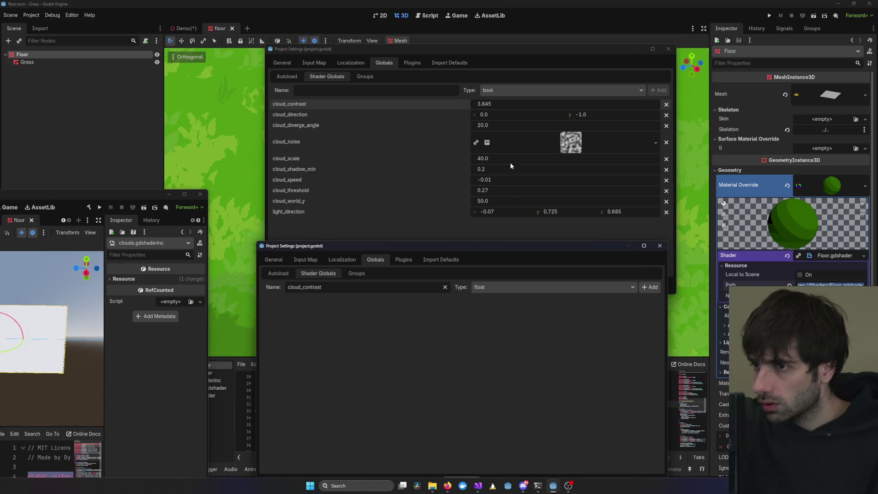
Copy Grass's 3.845 contrast value and add cloud_contrast as a float global
{"action": "left_click", "coordinate": [497, 102]}
{"action": "key", "text": "Right"}
{"action": "key", "text": "Left"}
{"action": "key", "text": "BackSpace"}
{"action": "type", "text": "4"}
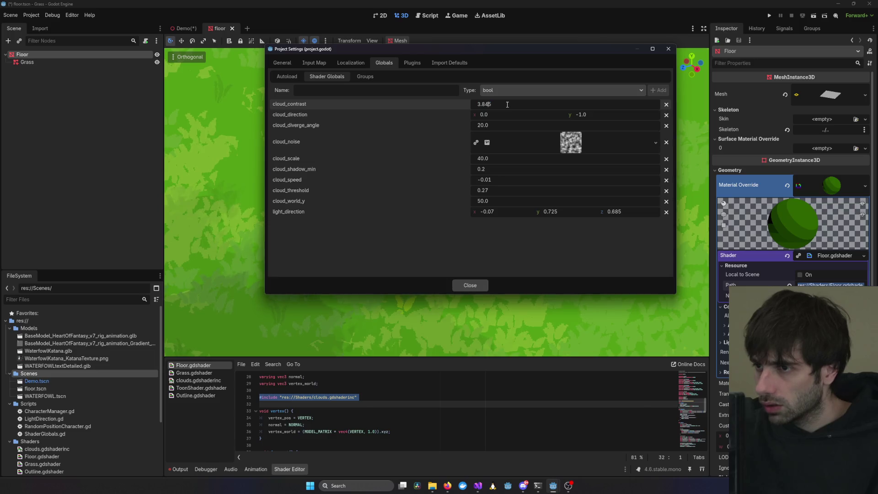
{"action": "key", "text": "alt+Tab"}
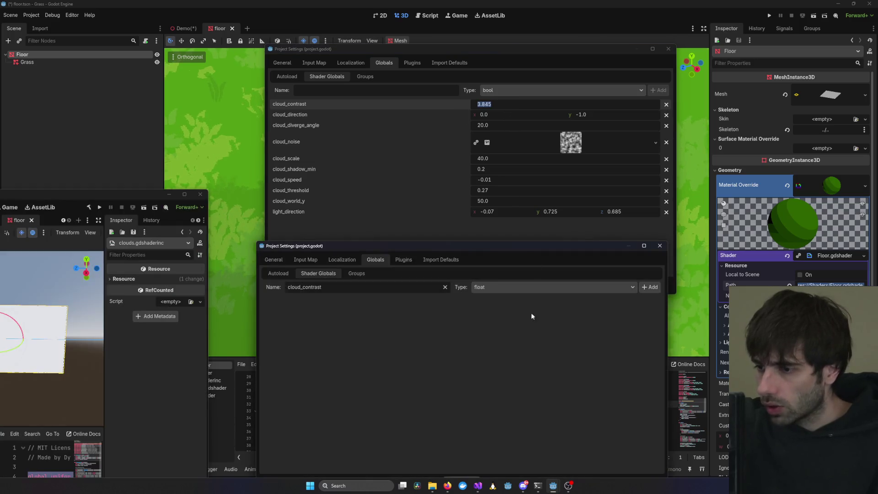
{"action": "left_click", "coordinate": [526, 286]}
{"action": "left_click", "coordinate": [436, 331]}
{"action": "left_click", "coordinate": [648, 287]}
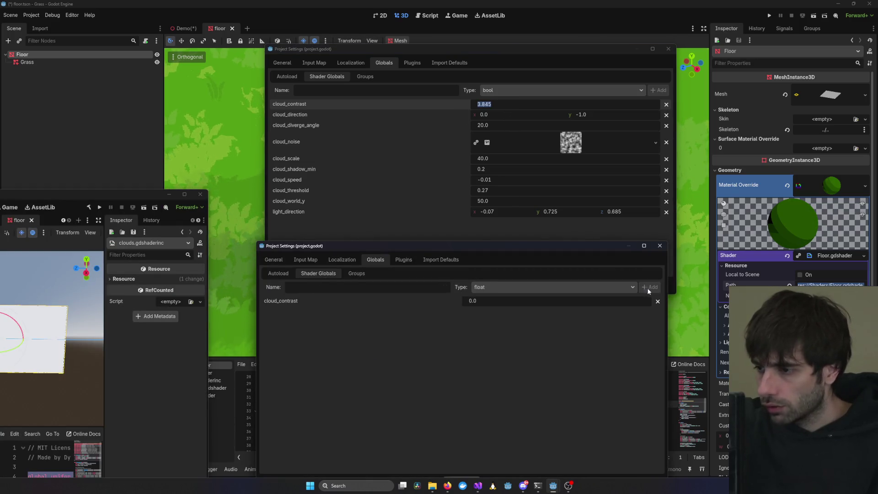
{"action": "left_click", "coordinate": [486, 301]}
{"action": "type", "text": "3.845"}
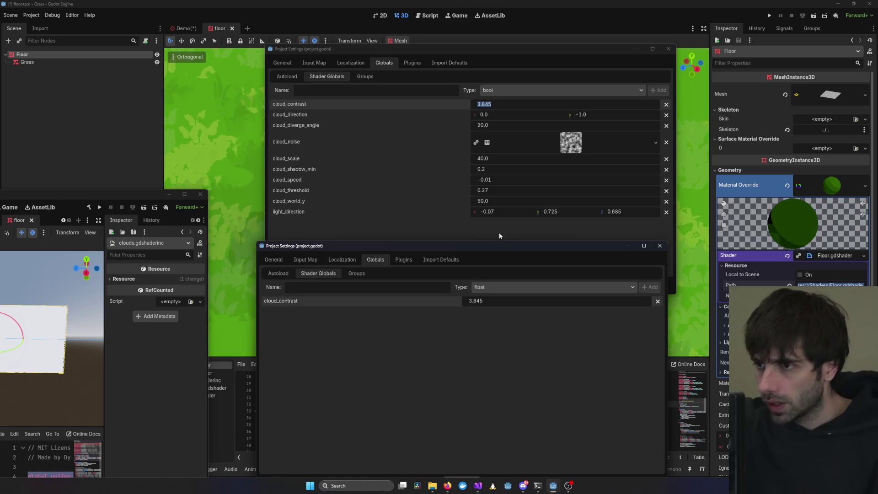
Add cloud_direction as a vec2 global with its y component set to -1
{"action": "left_click", "coordinate": [309, 290]}
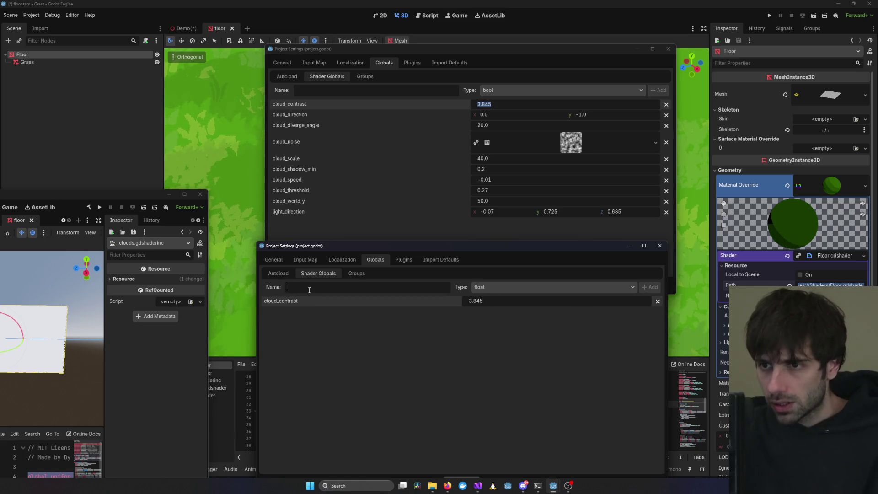
{"action": "type", "text": "coud_direction"}
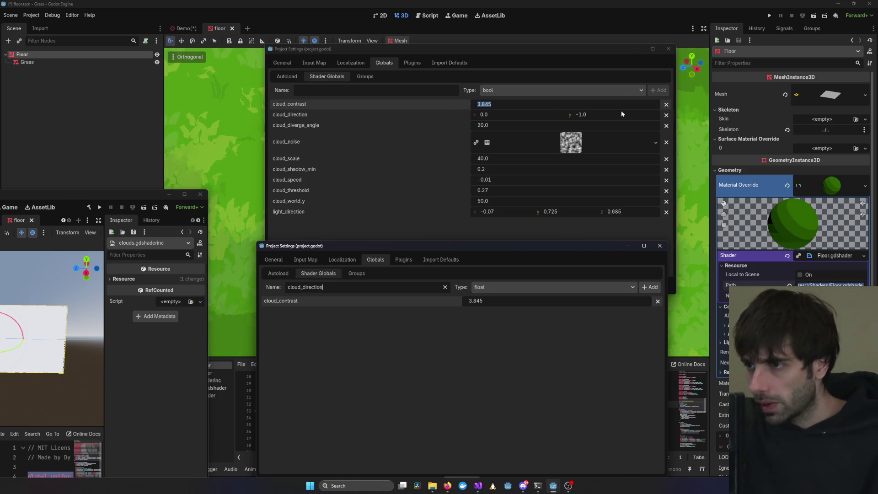
{"action": "left_click", "coordinate": [531, 289]}
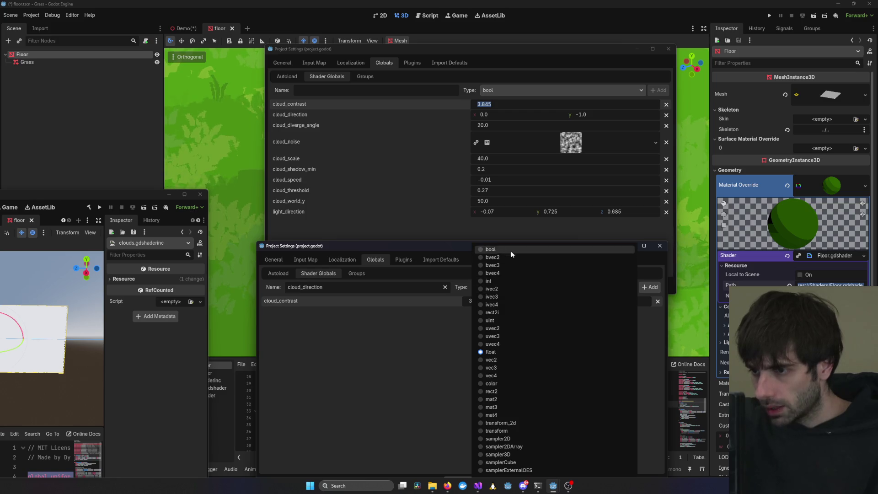
{"action": "left_click", "coordinate": [491, 361]}
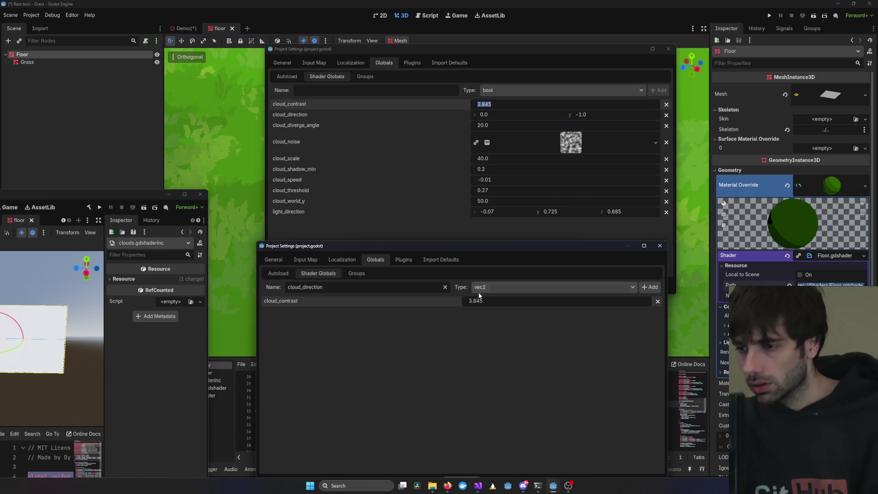
{"action": "left_click", "coordinate": [650, 286]}
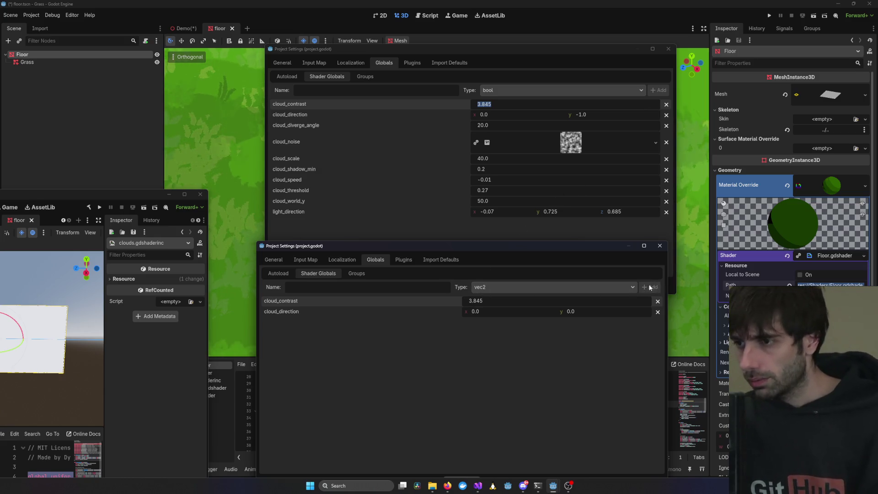
{"action": "left_click", "coordinate": [586, 311]}
{"action": "key", "text": "BackSpace"}
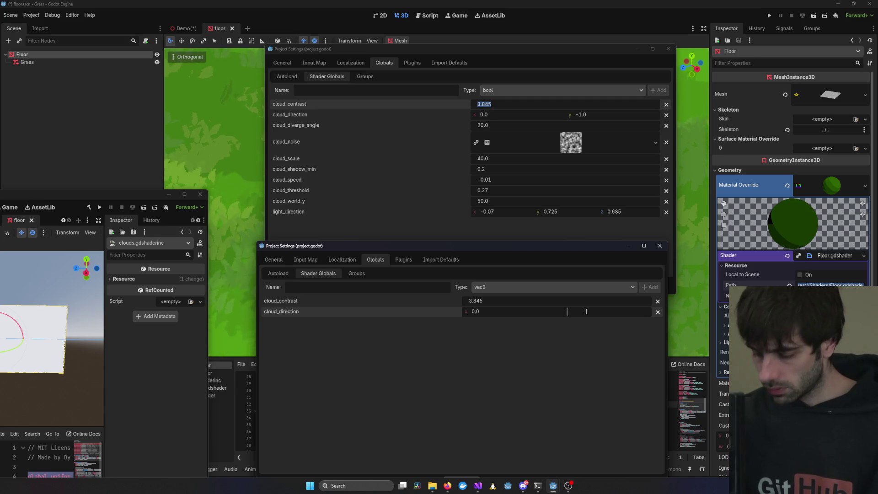
{"action": "type", "text": "-1"}
{"action": "key", "text": "Return"}
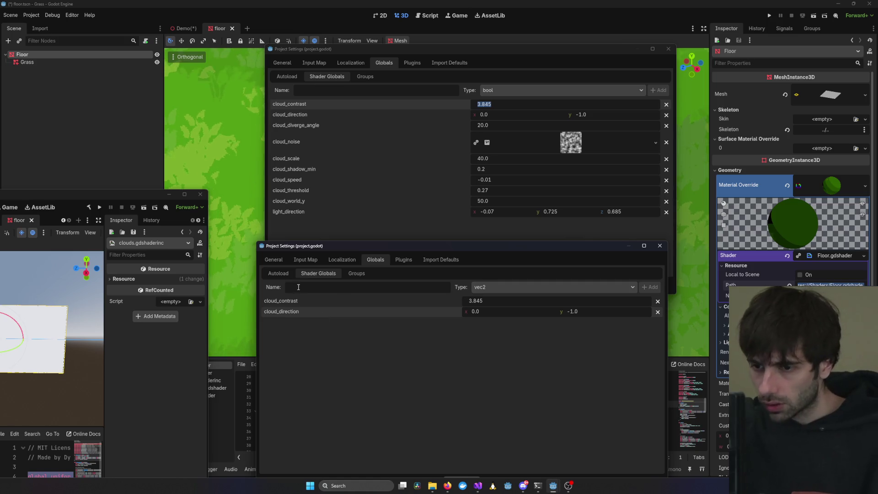
Replace the mistaken vec2 cloud_diverge_angle with a float cloud_diverge_angle global
{"action": "type", "text": "clo"}
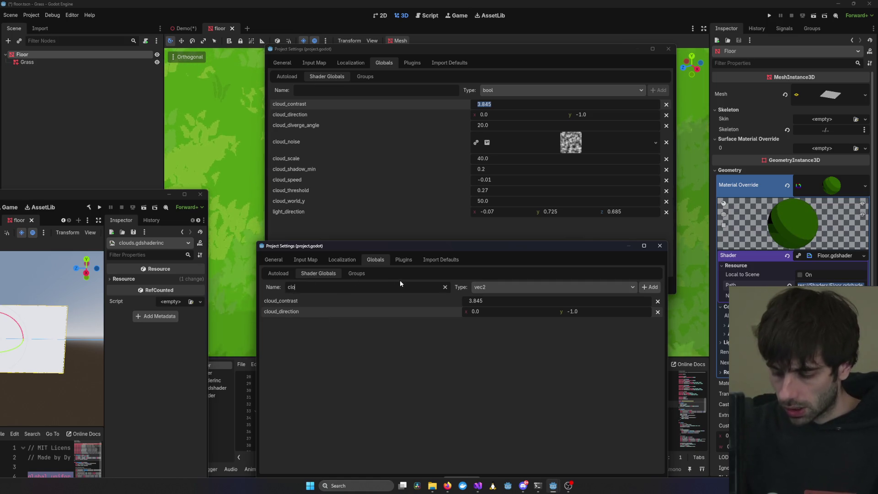
{"action": "type", "text": "ud_diverge_angle"}
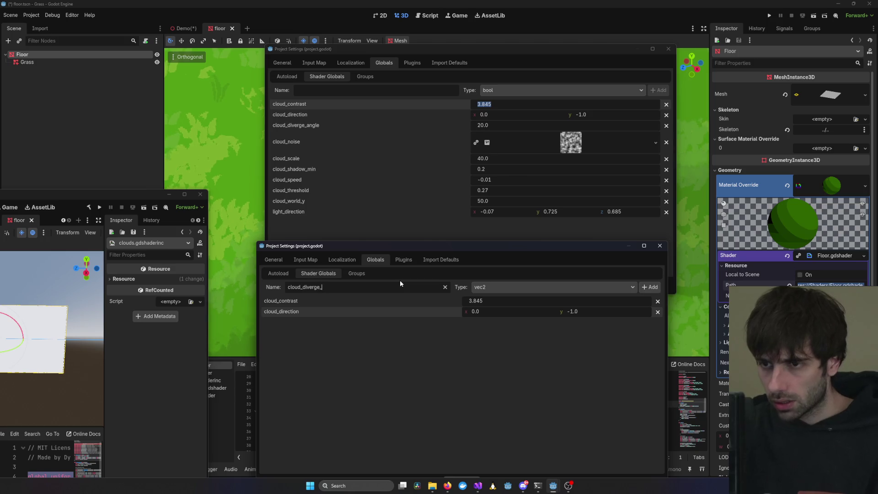
{"action": "left_click", "coordinate": [643, 285]}
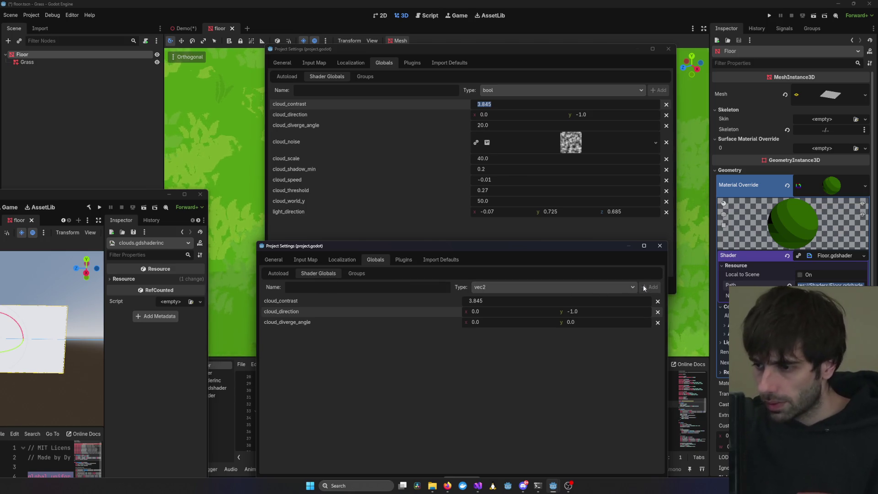
{"action": "left_click", "coordinate": [657, 323]}
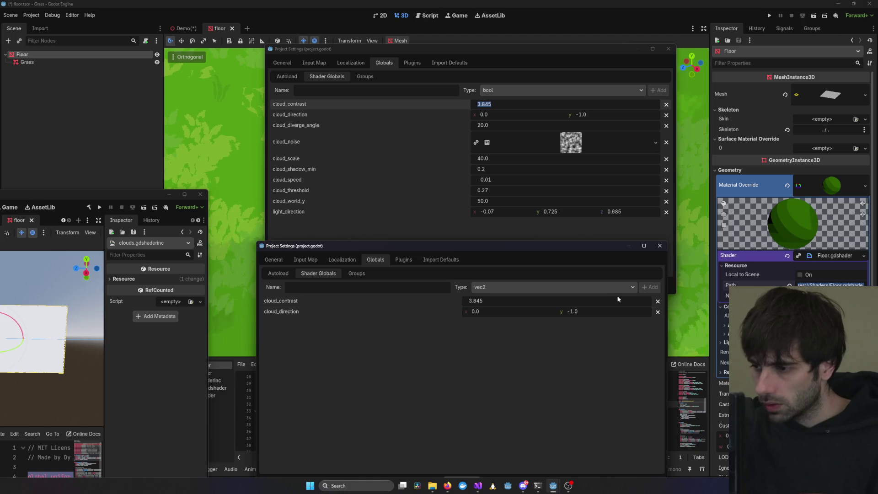
{"action": "left_click", "coordinate": [556, 288]}
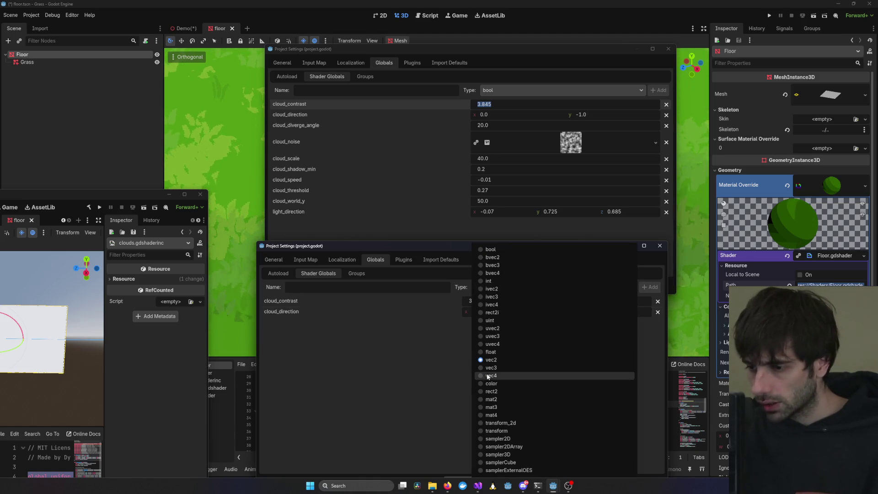
{"action": "left_click", "coordinate": [496, 351]}
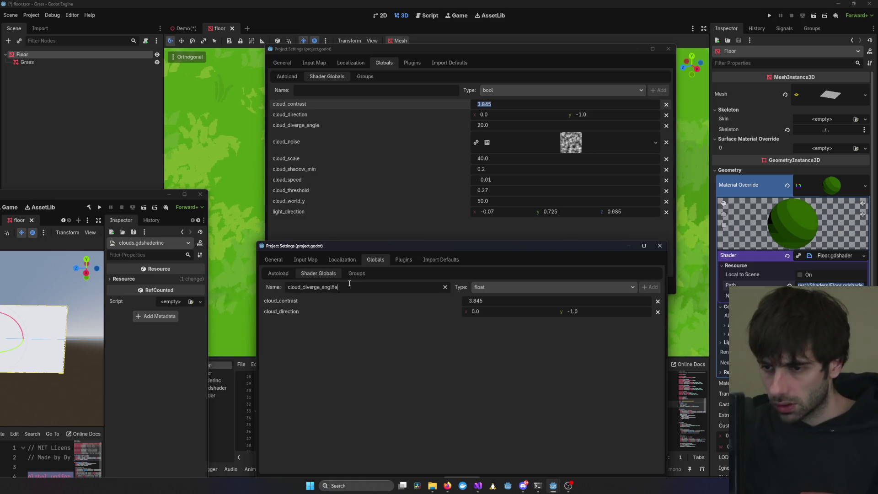
{"action": "left_click", "coordinate": [651, 288]}
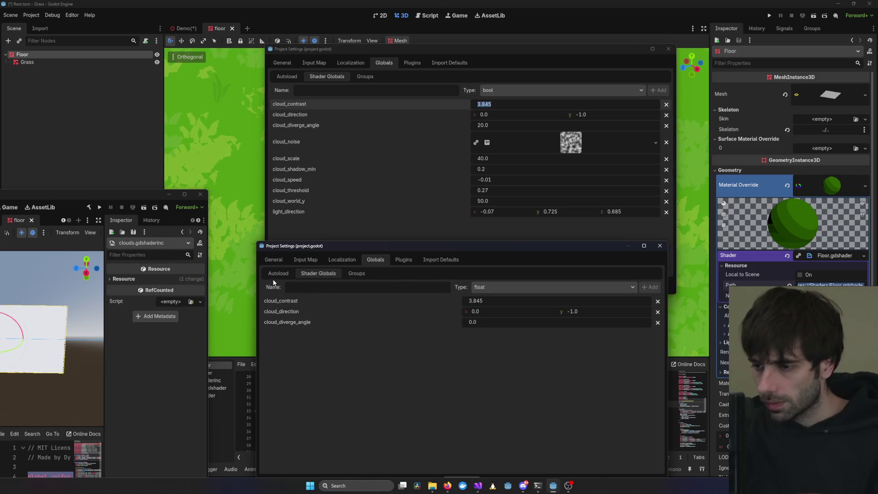
Copy the 20.0 diverge angle from Grass into the new cloud_diverge_angle
{"action": "left_click", "coordinate": [495, 125]}
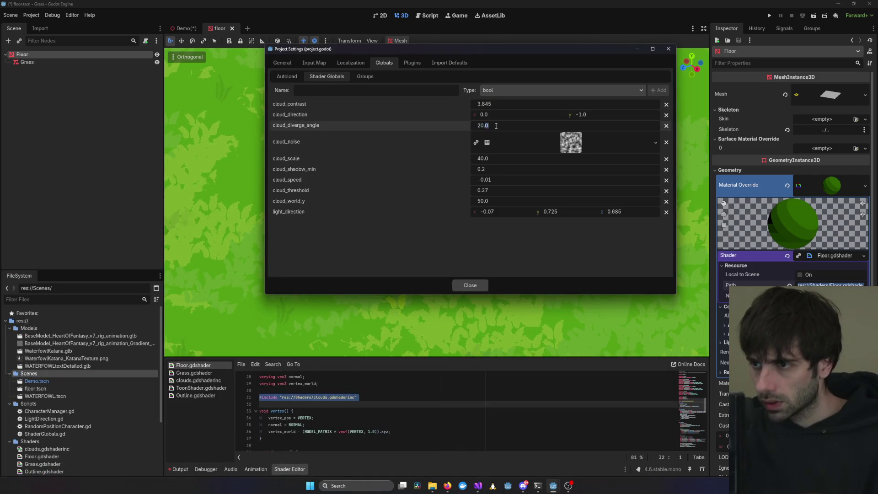
{"action": "key", "text": "alt+Tab"}
{"action": "left_click", "coordinate": [487, 323]}
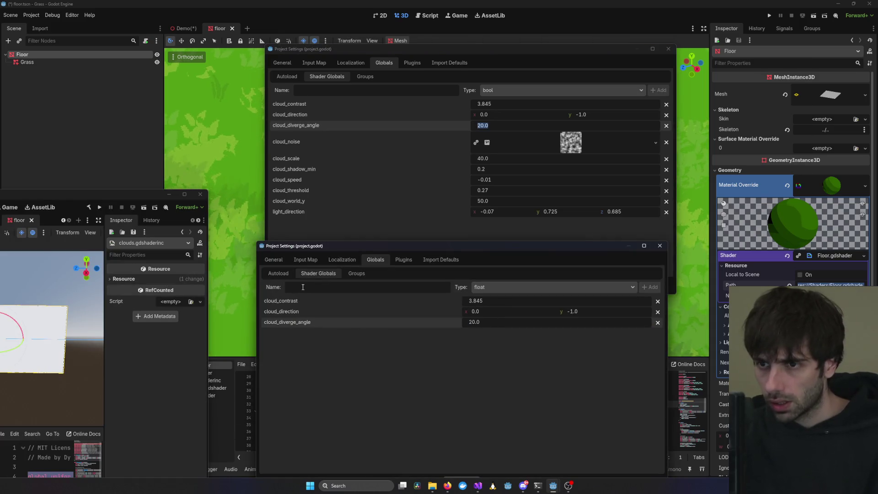
{"action": "type", "text": "cloud_"}
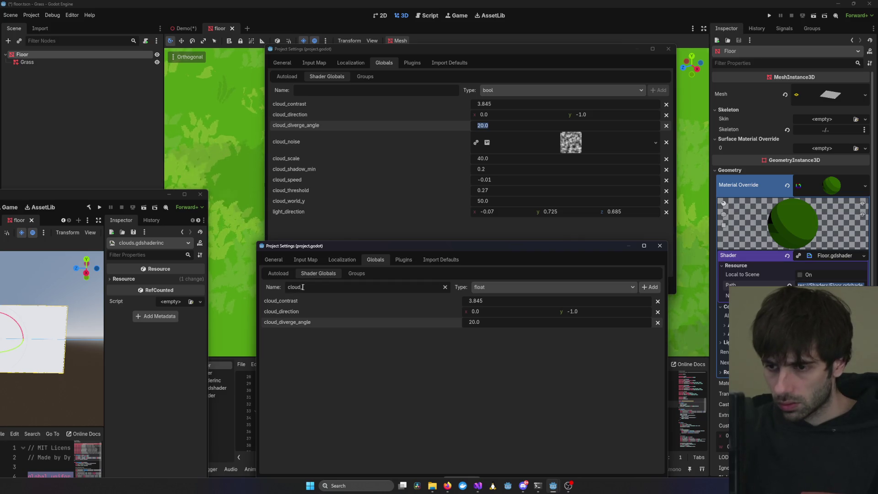
{"action": "type", "text": "noise"}
Add cloud_noise as a transform_2d shader global, comparing against the original project's texture
{"action": "left_click", "coordinate": [559, 287]}
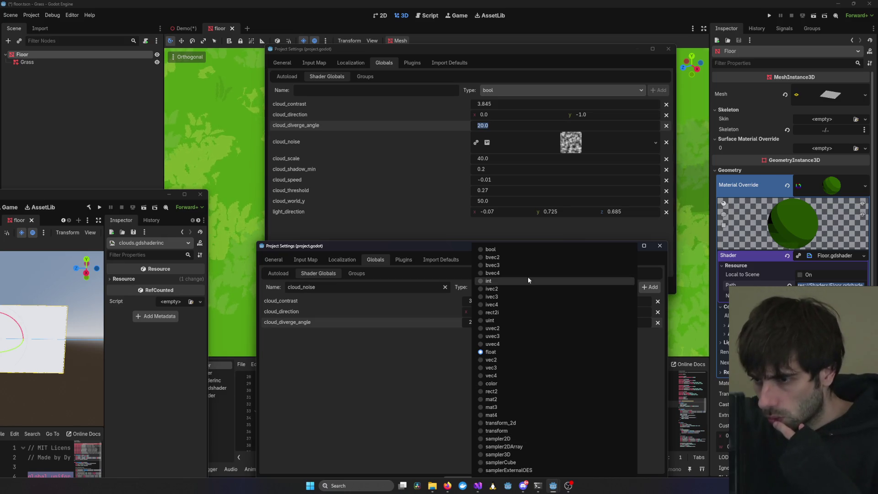
{"action": "left_click", "coordinate": [600, 145]}
{"action": "left_click", "coordinate": [599, 143]}
{"action": "left_click", "coordinate": [599, 143]}
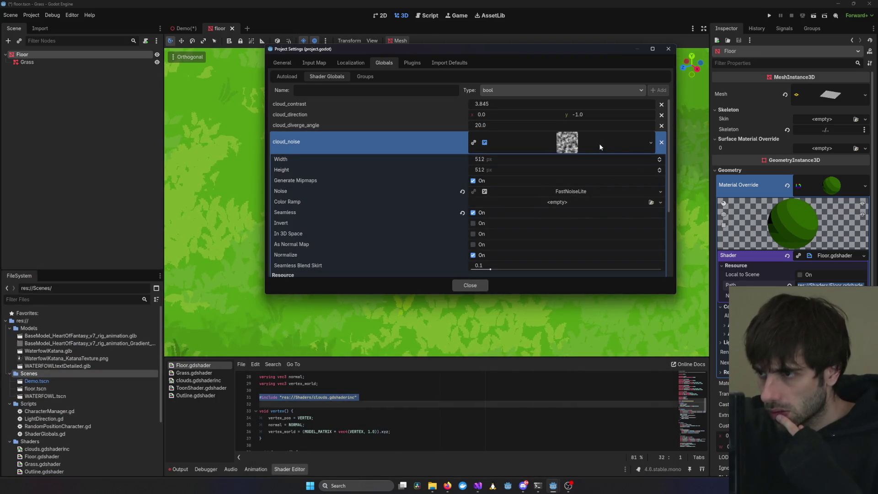
{"action": "left_click", "coordinate": [652, 142]}
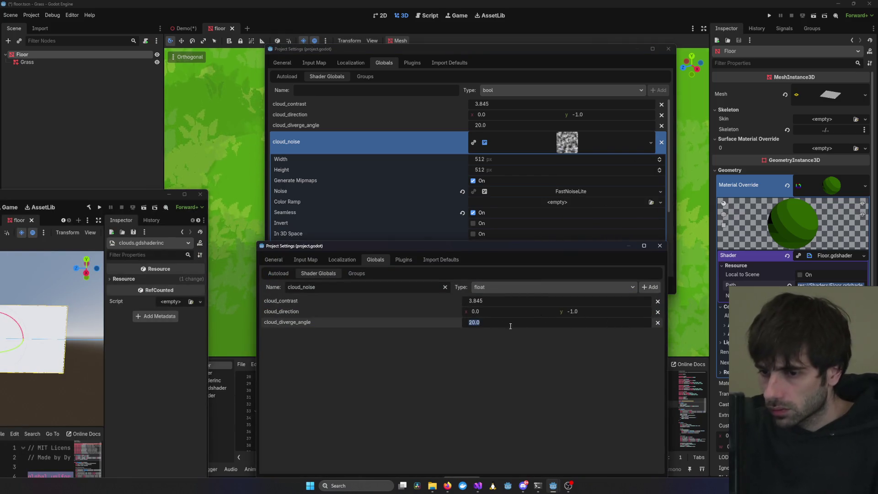
{"action": "left_click", "coordinate": [599, 290]}
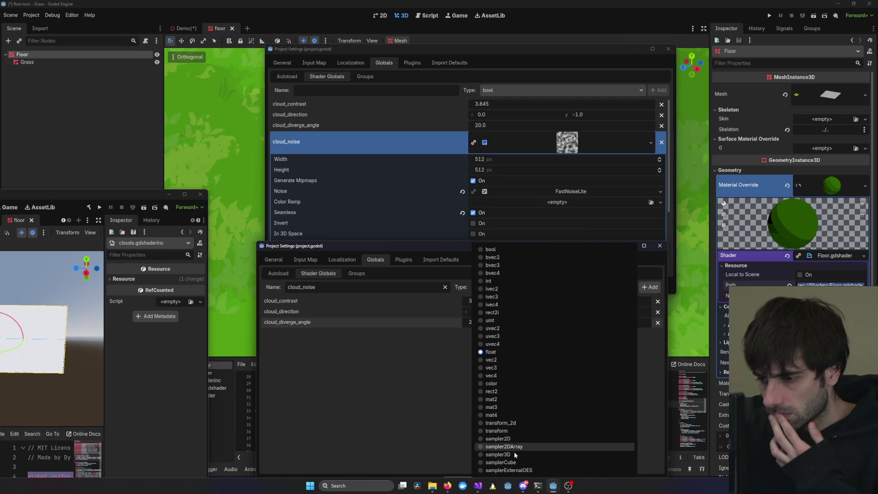
{"action": "left_click", "coordinate": [516, 424]}
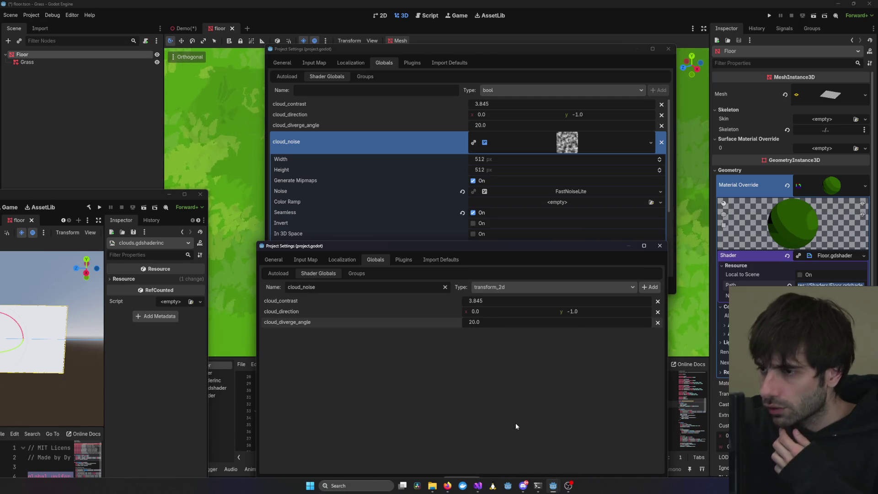
{"action": "left_click", "coordinate": [650, 286]}
Delete the cloud_diverge_angle and mistaken transform_2d cloud_noise globals, then begin a new name
{"action": "left_click", "coordinate": [657, 324]}
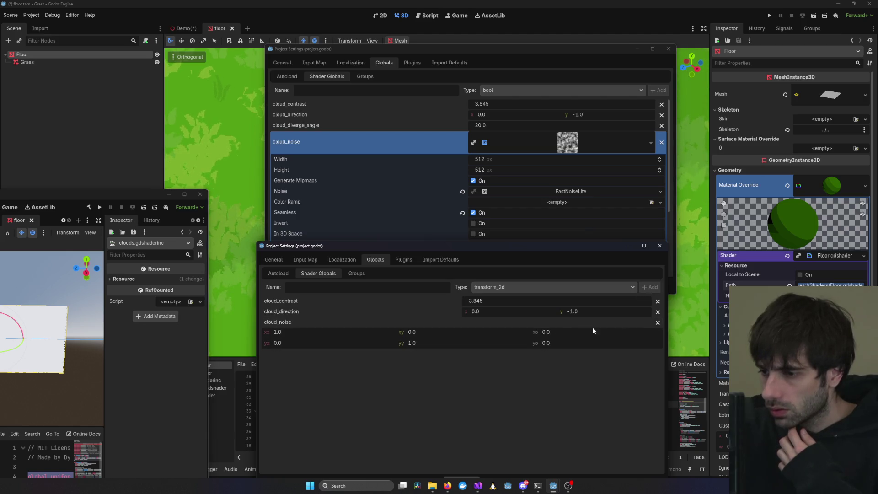
{"action": "left_click", "coordinate": [643, 328]}
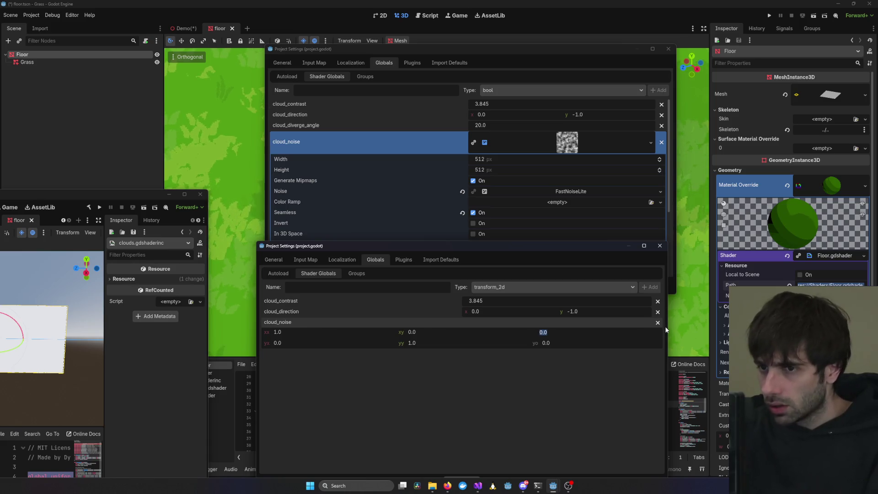
{"action": "left_click", "coordinate": [658, 322]}
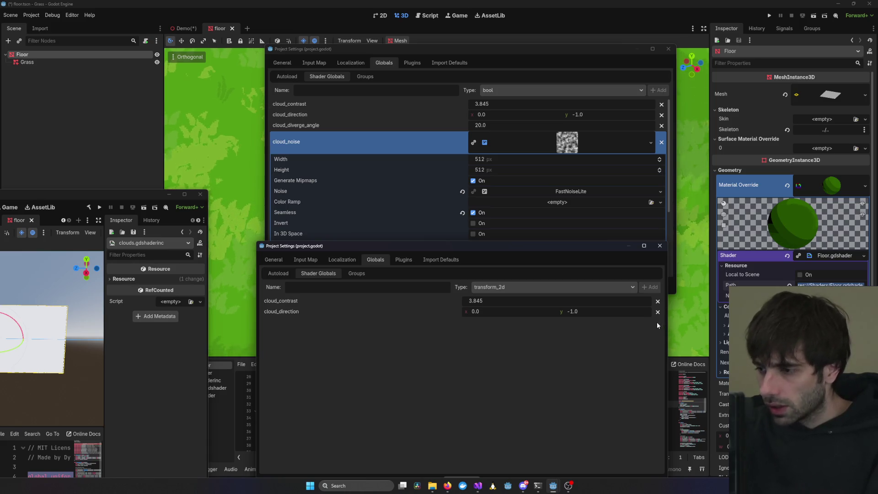
{"action": "left_click", "coordinate": [378, 291]}
{"action": "type", "text": "cloud_diverge_angle"}
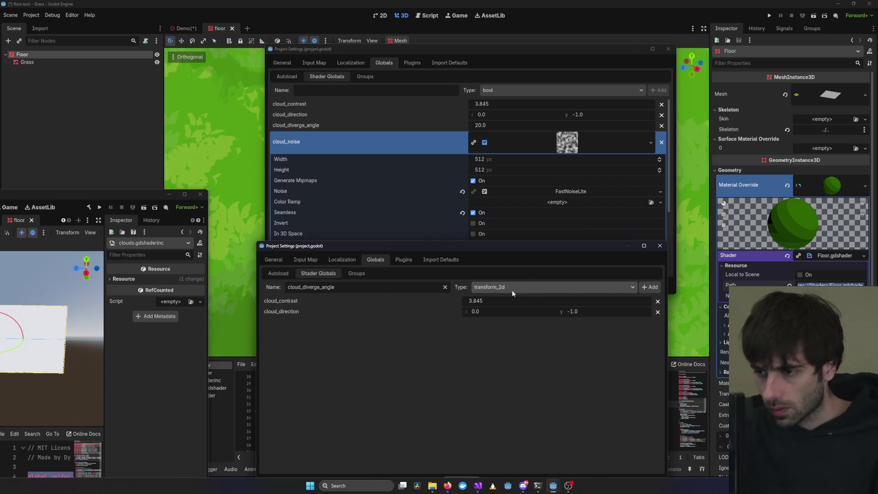
Add cloud_diverge_angle as a float global and set its value to 20
{"action": "left_click", "coordinate": [633, 288]}
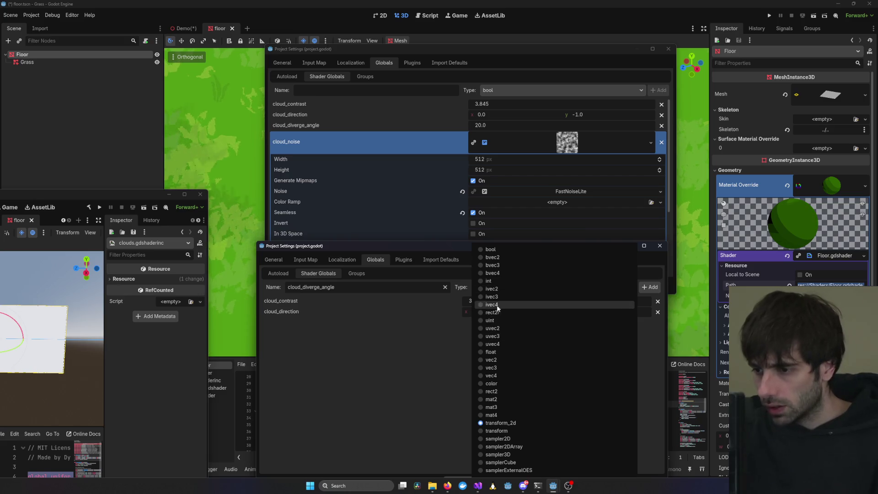
{"action": "left_click", "coordinate": [498, 352]}
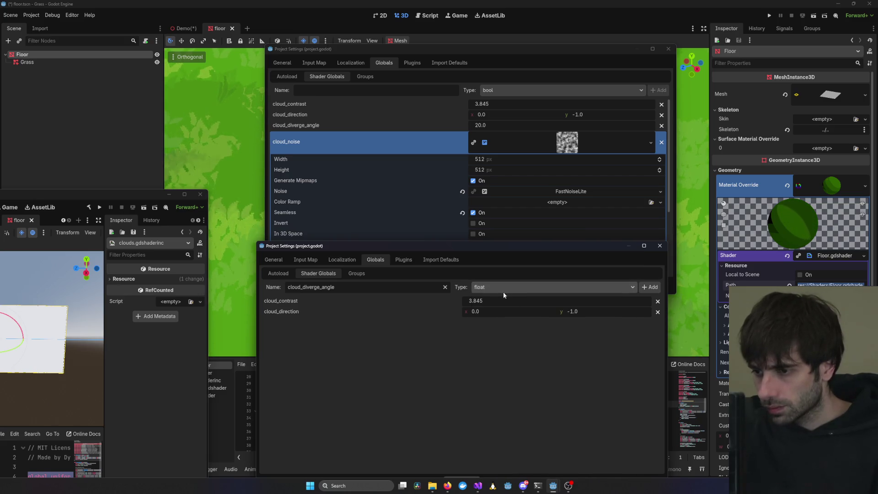
{"action": "left_click", "coordinate": [658, 282]}
{"action": "left_click", "coordinate": [500, 321]}
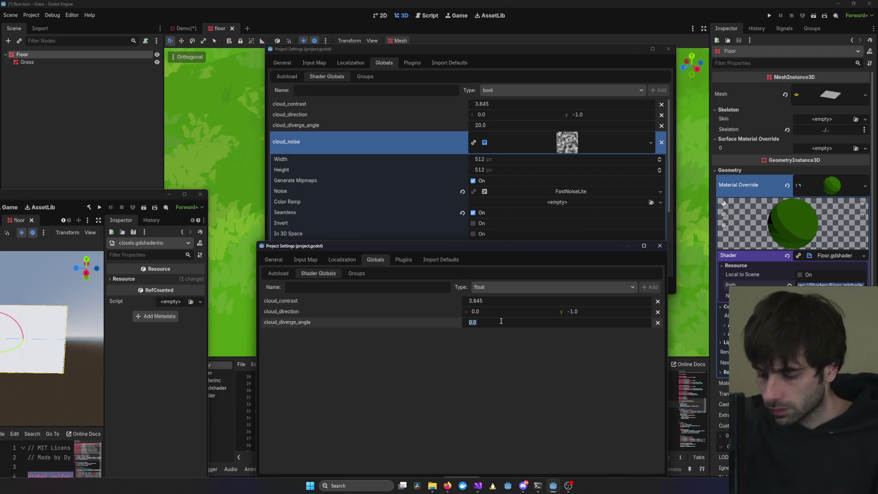
{"action": "type", "text": "20"}
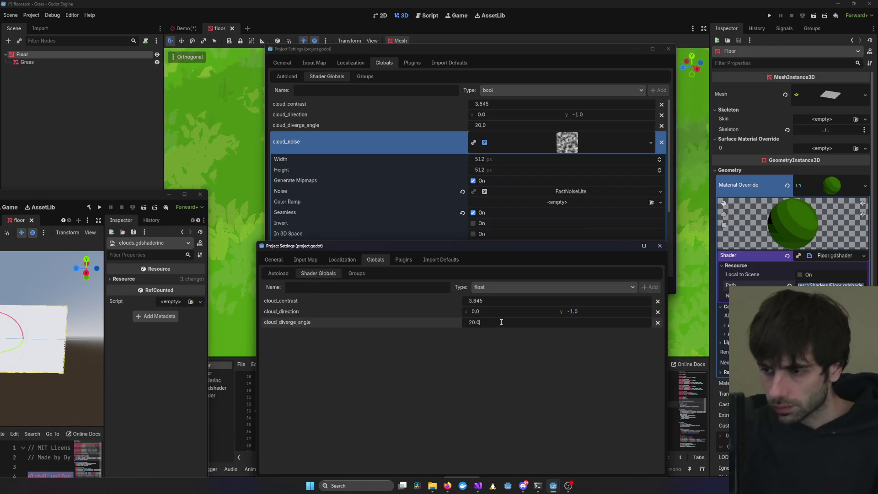
{"action": "left_click", "coordinate": [315, 288]}
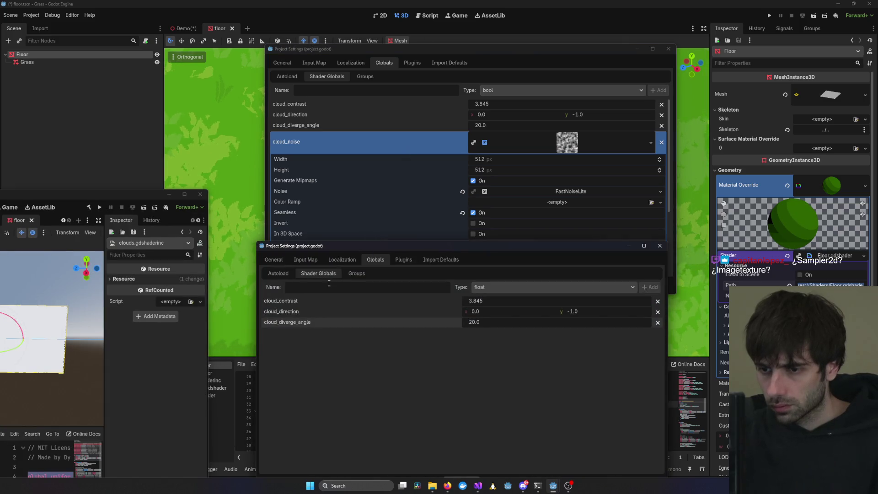
Add cloud_noise as a sampler2D global, checking the original project's noise texture settings
{"action": "type", "text": "cloud_noise"}
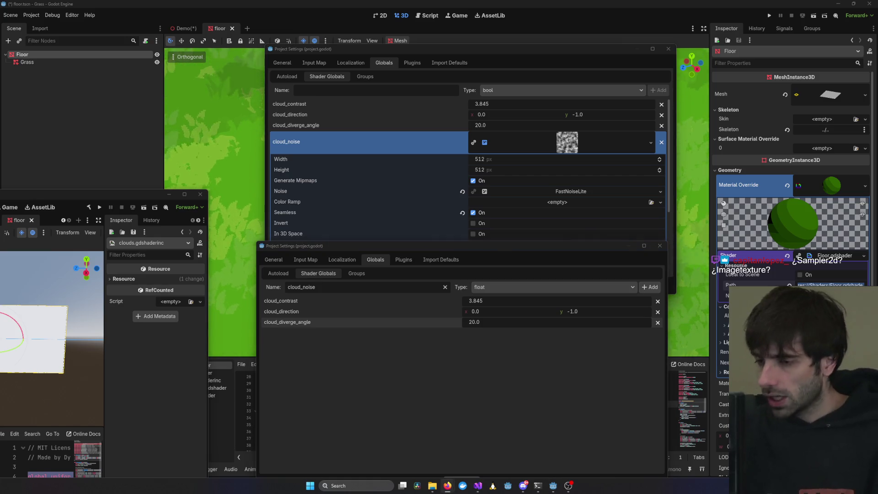
{"action": "left_click", "coordinate": [494, 286]}
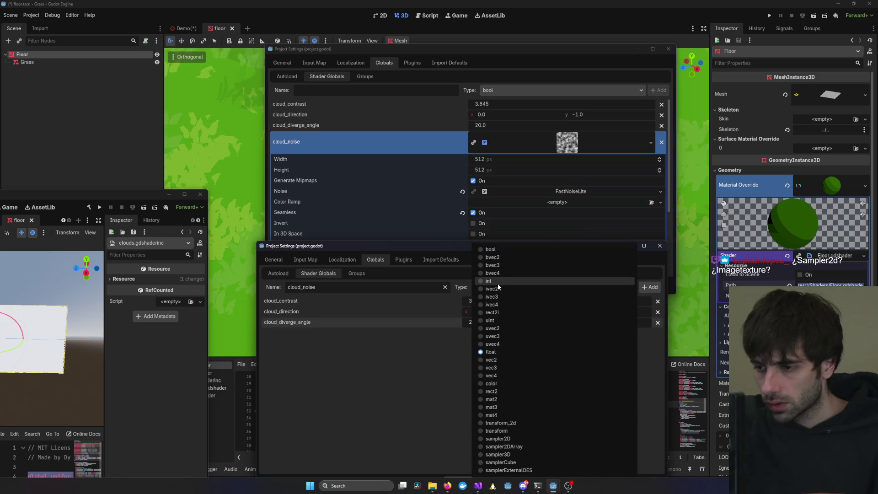
{"action": "left_click", "coordinate": [498, 439]}
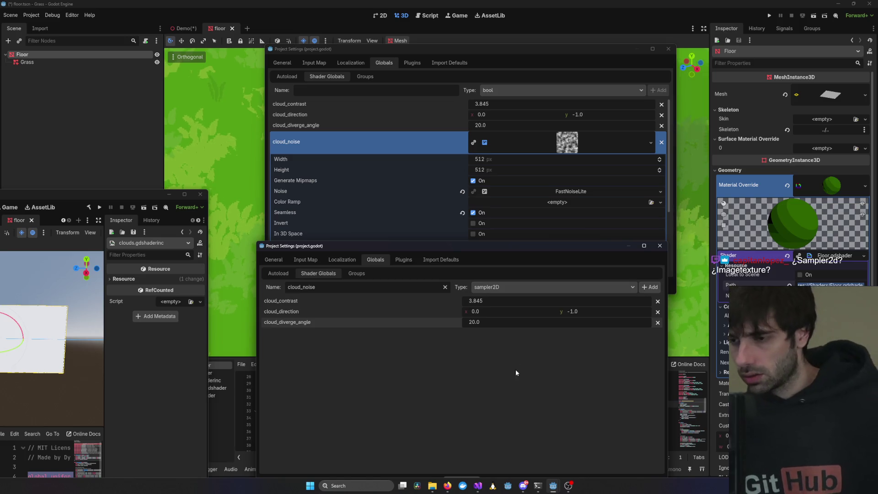
{"action": "left_click", "coordinate": [652, 287]}
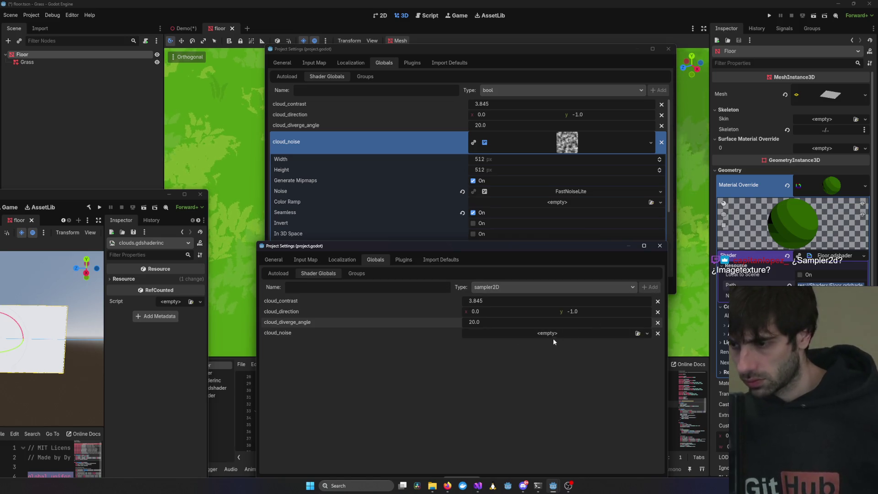
{"action": "left_click", "coordinate": [647, 333]}
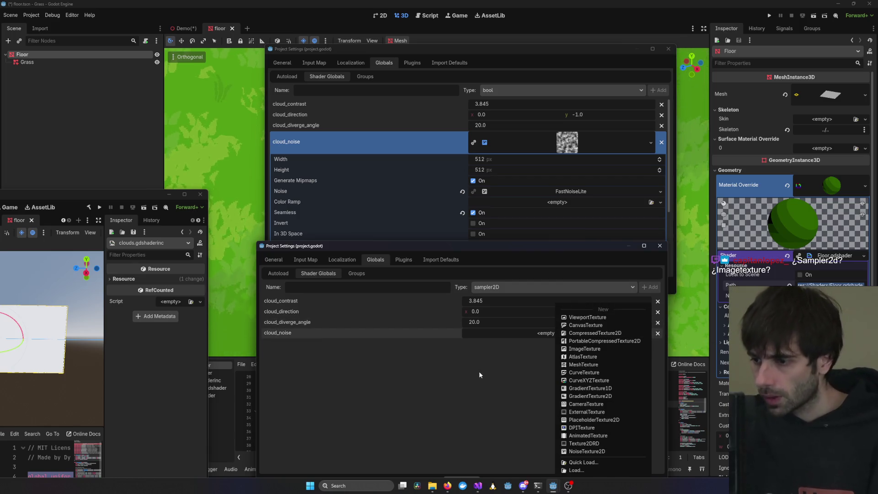
{"action": "left_click", "coordinate": [568, 182]}
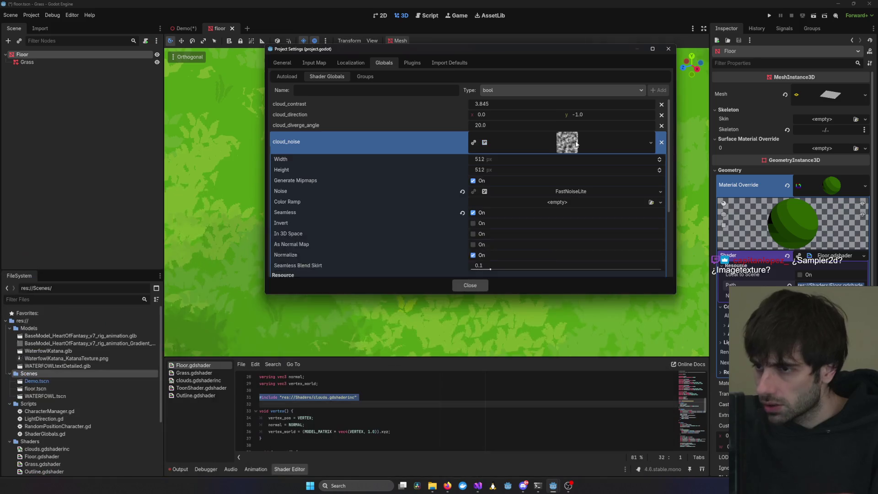
{"action": "left_click", "coordinate": [532, 146]}
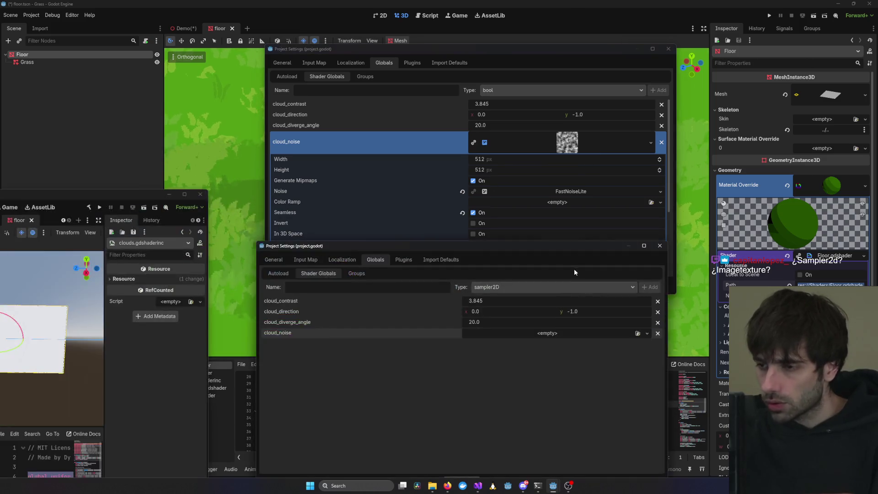
Quick Load Cloud_Noise.tres into the cloud_noise global by searching 'Nis'
{"action": "left_click", "coordinate": [571, 337]}
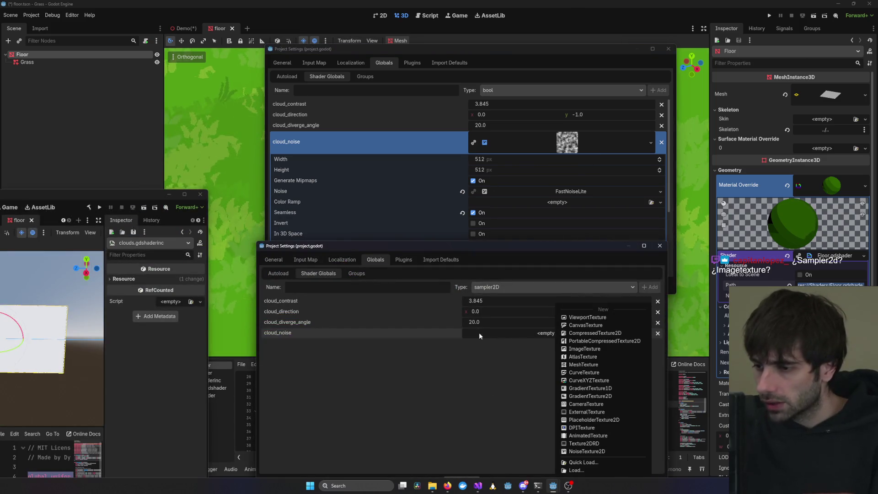
{"action": "left_click", "coordinate": [589, 465]}
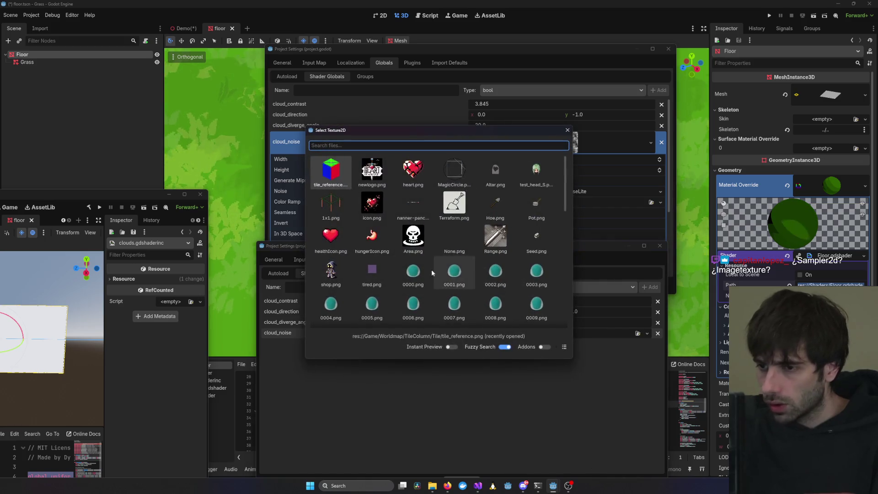
{"action": "left_click_drag", "start_coordinate": [427, 133], "coordinate": [439, 262]}
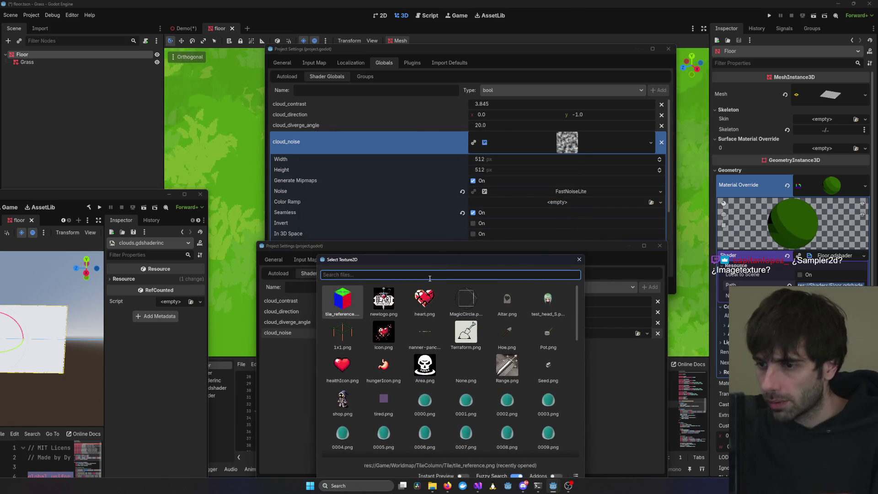
{"action": "type", "text": "Tex"}
{"action": "key", "text": "BackSpace"}
{"action": "key", "text": "BackSpace"}
{"action": "key", "text": "BackSpace"}
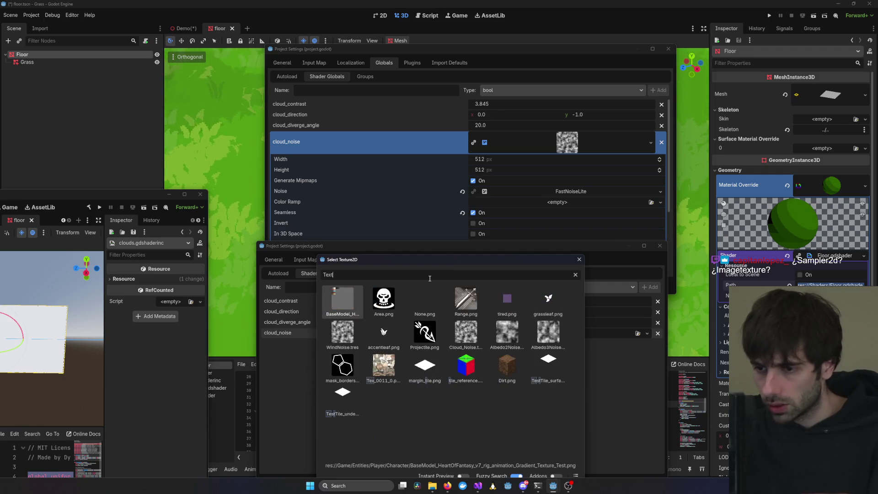
{"action": "type", "text": "Nis"}
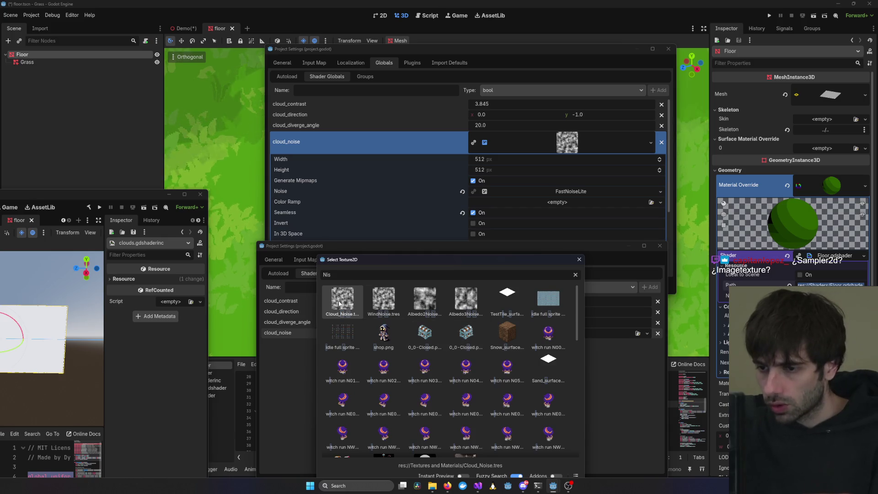
{"action": "double_click", "coordinate": [339, 302]}
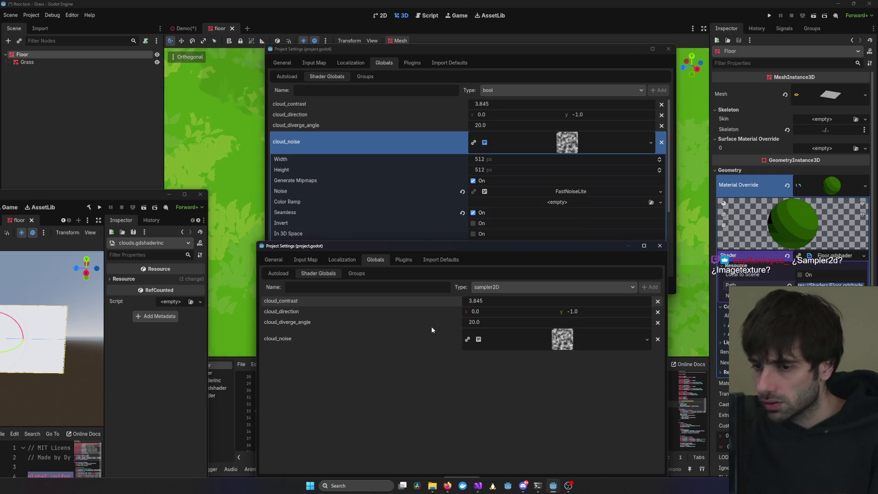
Inspect the cloud_noise texture details, then bring the original project's settings forward
{"action": "left_click", "coordinate": [479, 340]}
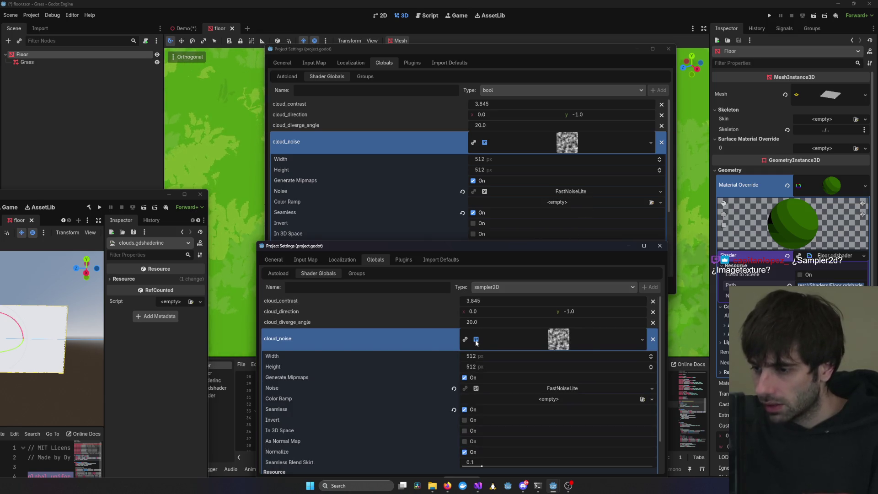
{"action": "left_click", "coordinate": [476, 342]}
{"action": "left_click", "coordinate": [568, 342]}
{"action": "left_click", "coordinate": [556, 343]}
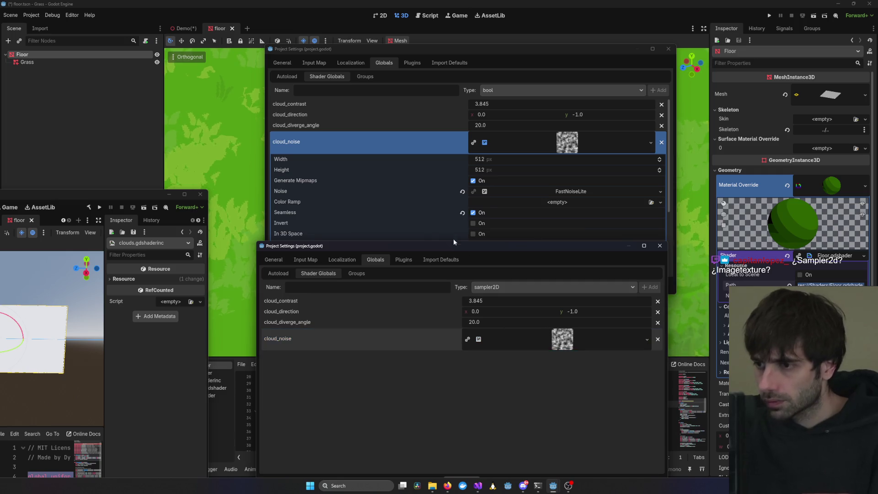
{"action": "left_click", "coordinate": [404, 147]}
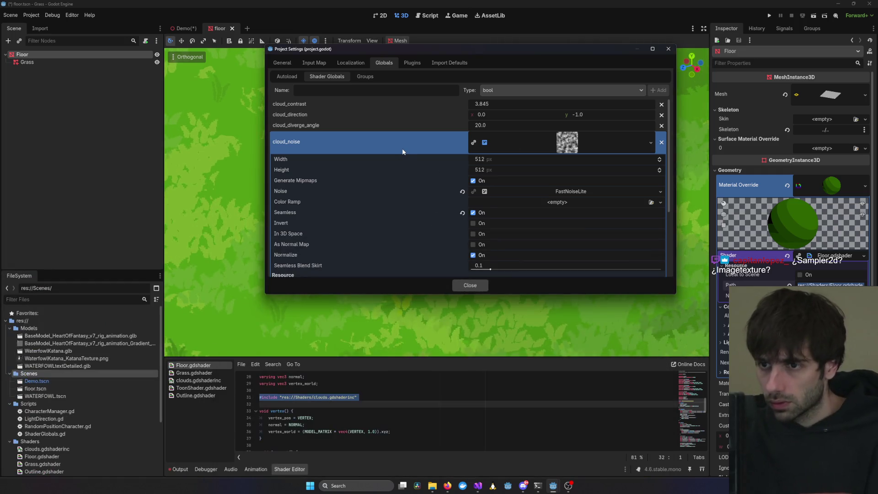
Add a float cloud_scale global with value 40.0
{"action": "left_click", "coordinate": [651, 142]}
{"action": "left_click", "coordinate": [430, 152]}
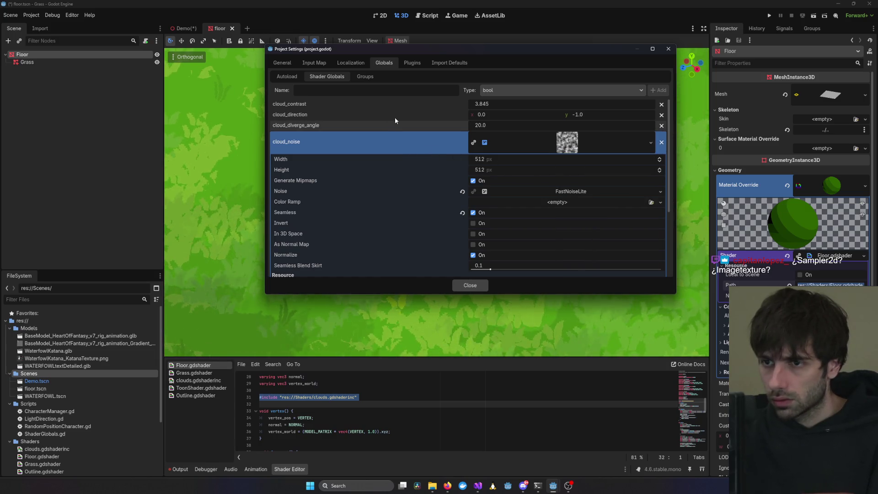
{"action": "left_click", "coordinate": [570, 144]}
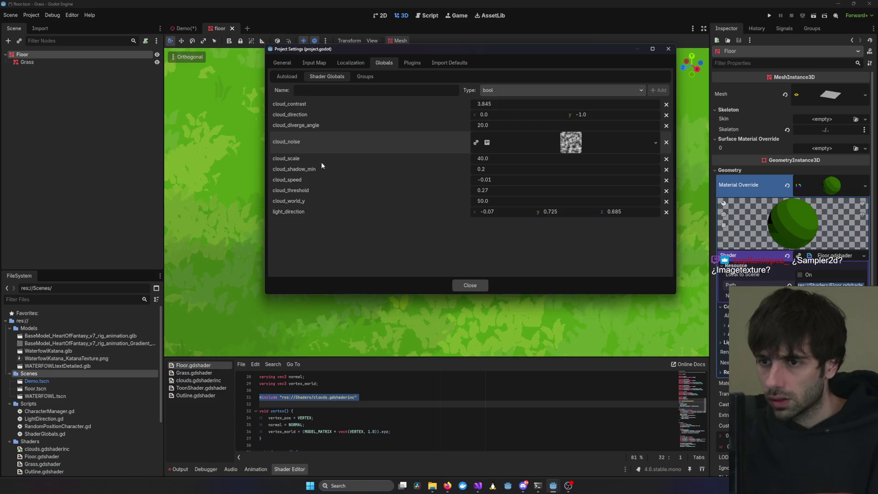
{"action": "key", "text": "alt+Tab"}
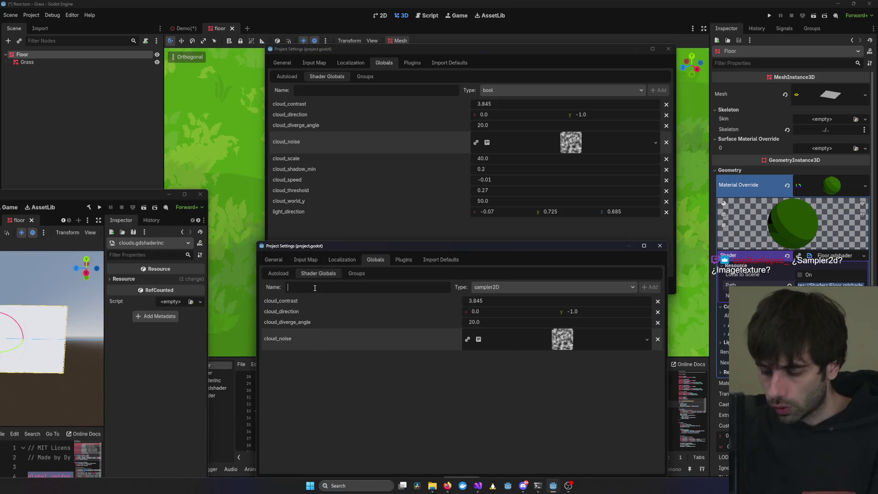
{"action": "type", "text": "cloud_"}
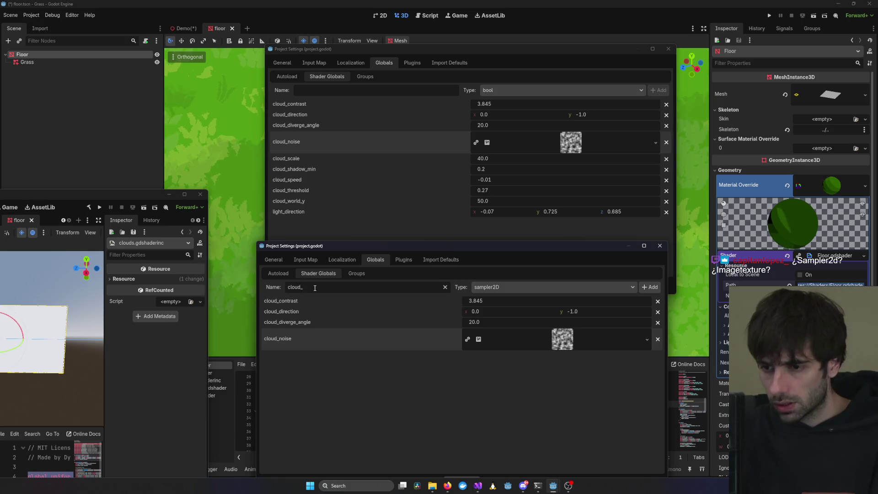
{"action": "type", "text": "scale"}
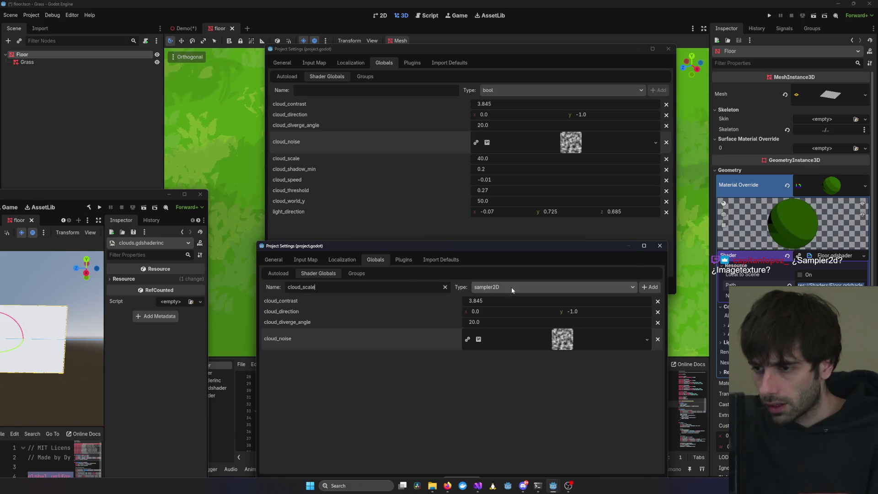
{"action": "left_click", "coordinate": [511, 286]}
{"action": "left_click", "coordinate": [491, 352]}
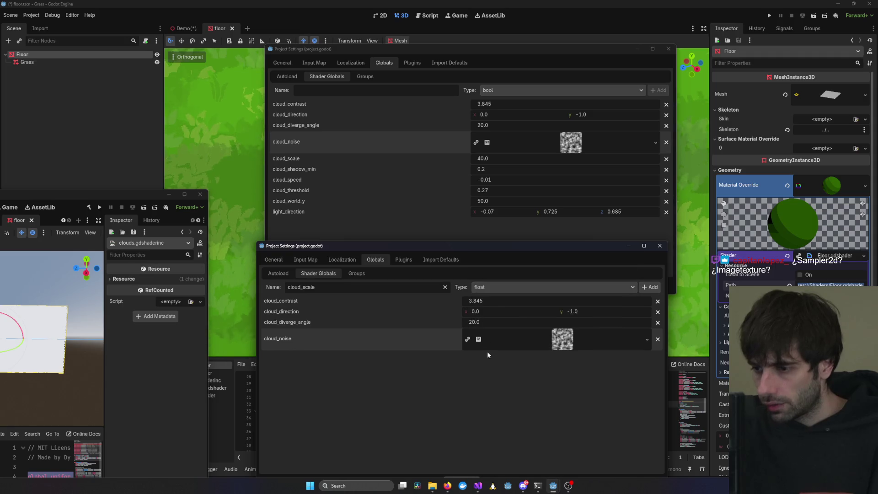
{"action": "key", "text": "Return"}
{"action": "left_click", "coordinate": [473, 353]}
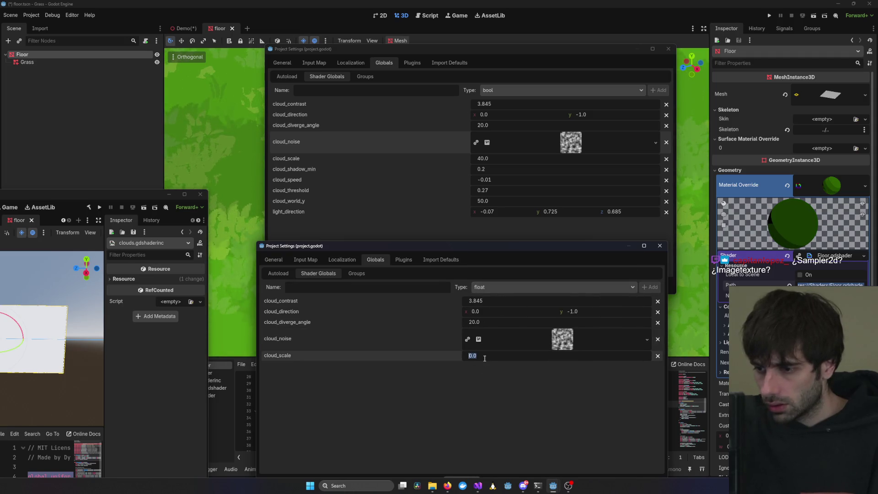
{"action": "type", "text": "40.0"}
{"action": "key", "text": "Return"}
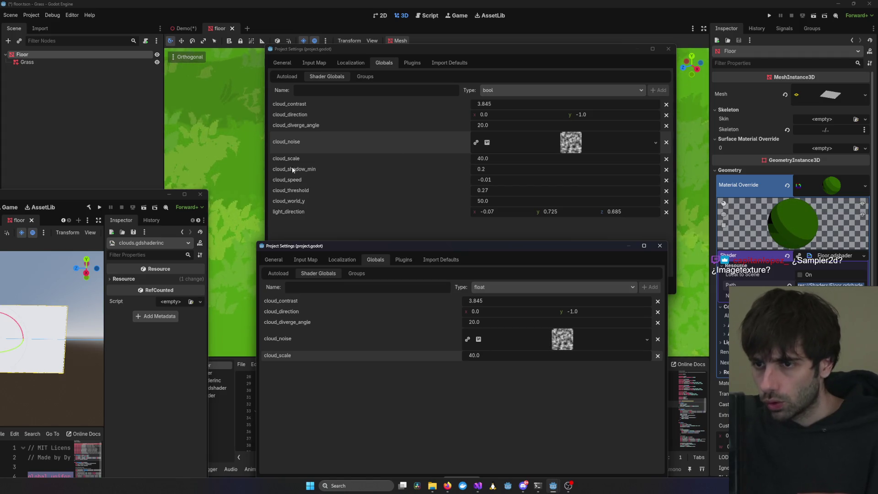
Add a float cloud_shadow_min global with value 0.2
{"action": "left_click", "coordinate": [316, 284]}
{"action": "type", "text": "cloud_shadow_min"}
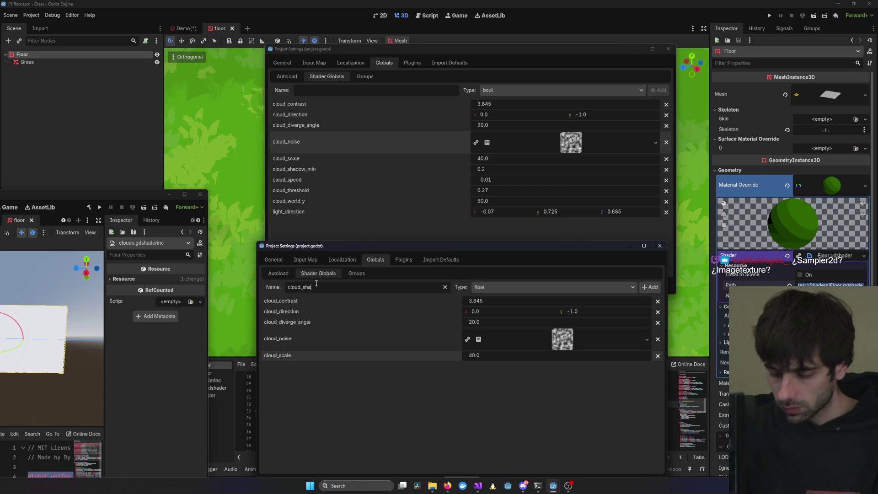
{"action": "left_click", "coordinate": [649, 288]}
{"action": "left_click", "coordinate": [484, 365]}
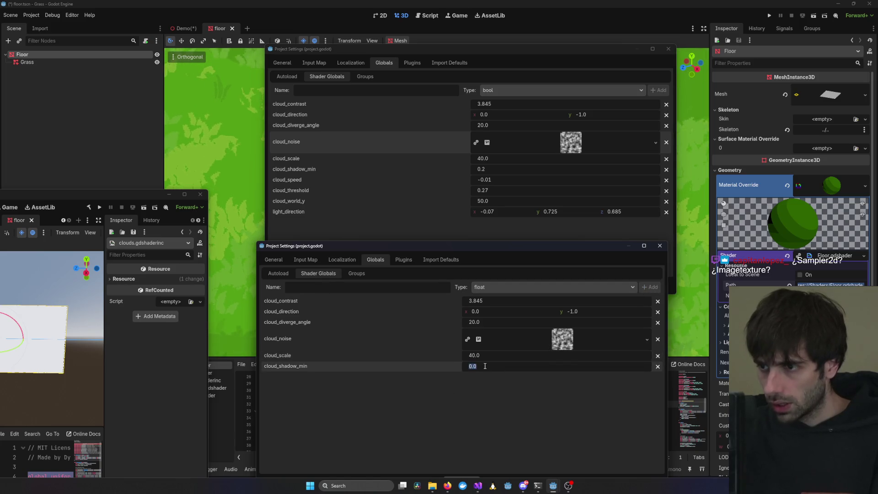
{"action": "type", "text": "0."}
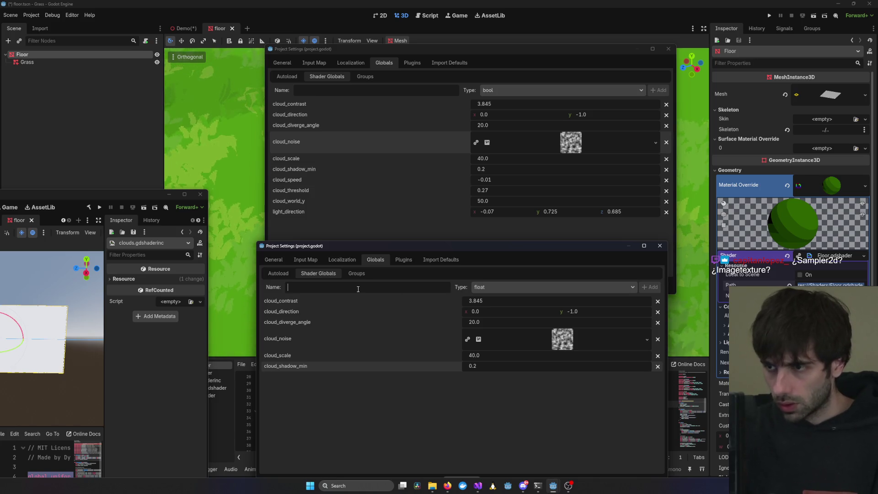
{"action": "type", "text": "loud"}
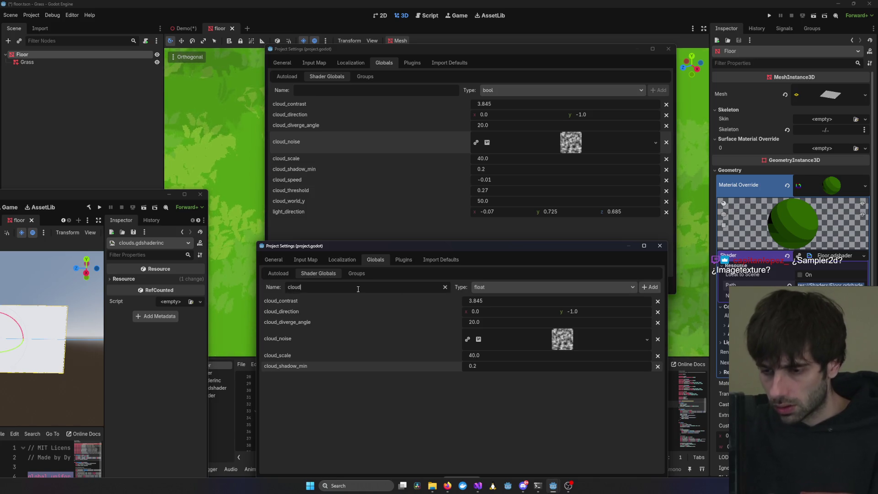
{"action": "type", "text": "_speed"}
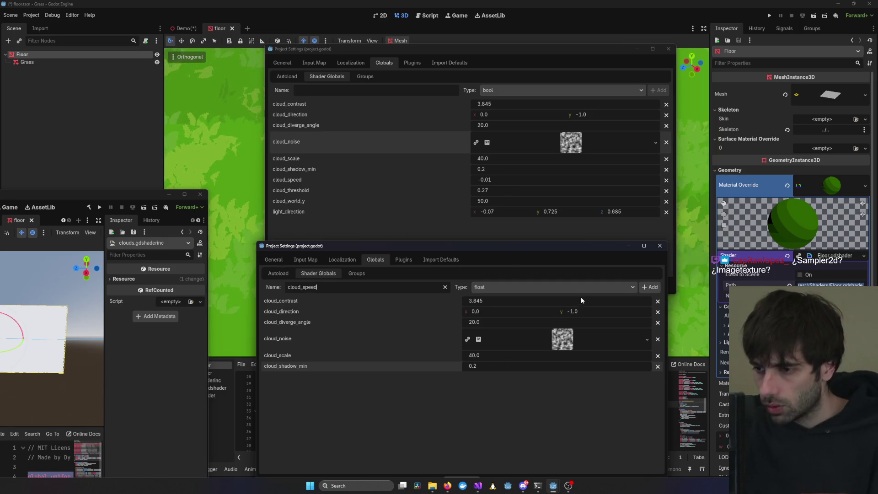
Add float globals cloud_speed at -0.01, cloud_treshold at 0.27, and cloud_world_y
{"action": "left_click", "coordinate": [651, 290]}
{"action": "left_click", "coordinate": [487, 378]}
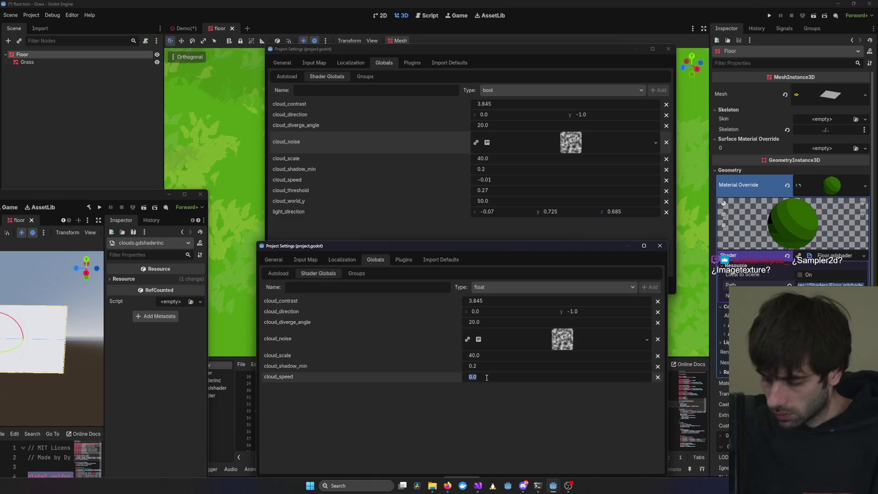
{"action": "type", "text": "-0.01"}
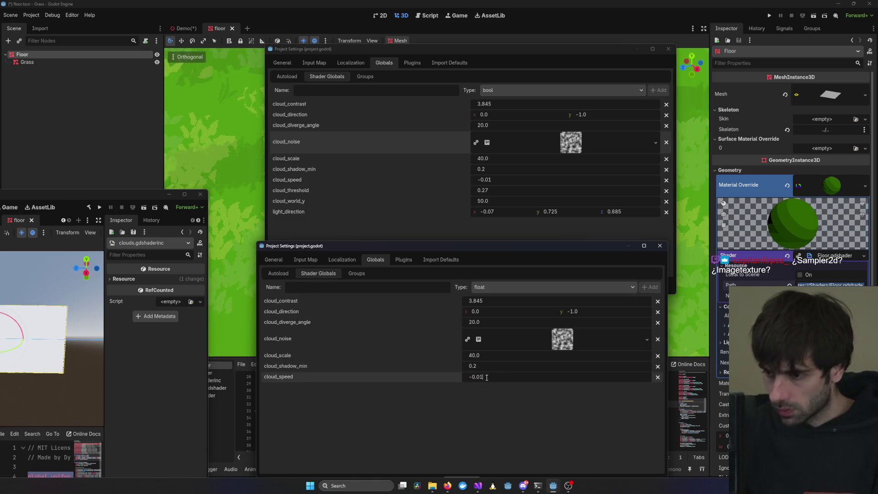
{"action": "left_click", "coordinate": [337, 286]}
{"action": "type", "text": "cloud_tr"}
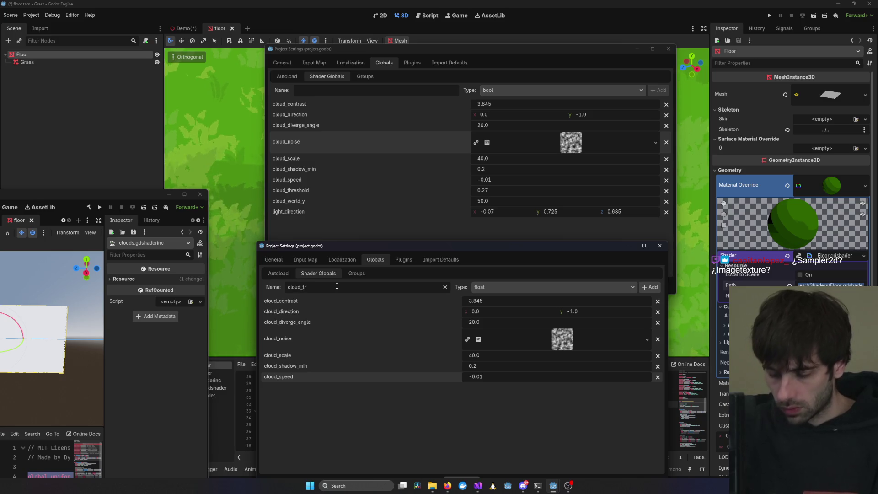
{"action": "type", "text": "eshold"}
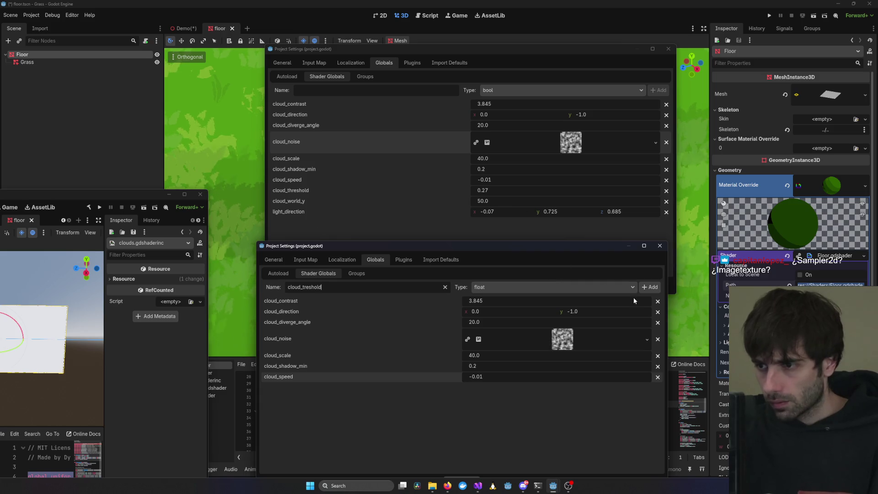
{"action": "left_click", "coordinate": [650, 287]}
{"action": "type", "text": "0.27"}
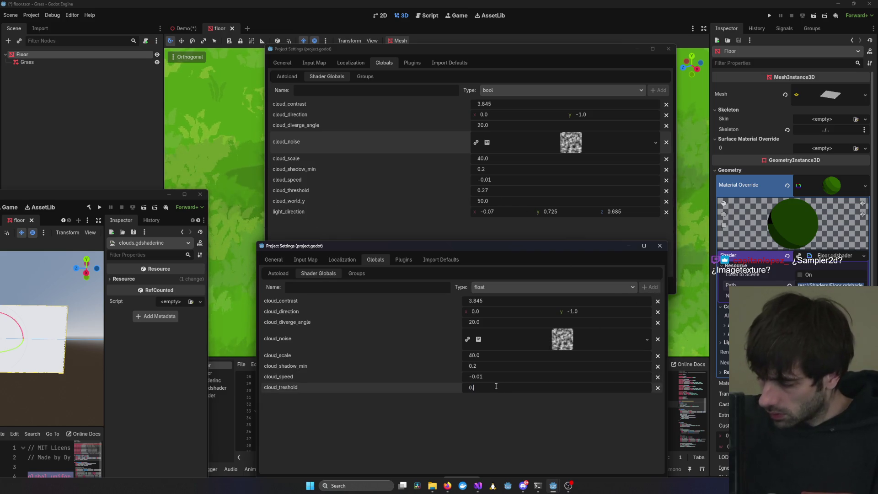
{"action": "key", "text": "Return"}
{"action": "left_click", "coordinate": [325, 287]}
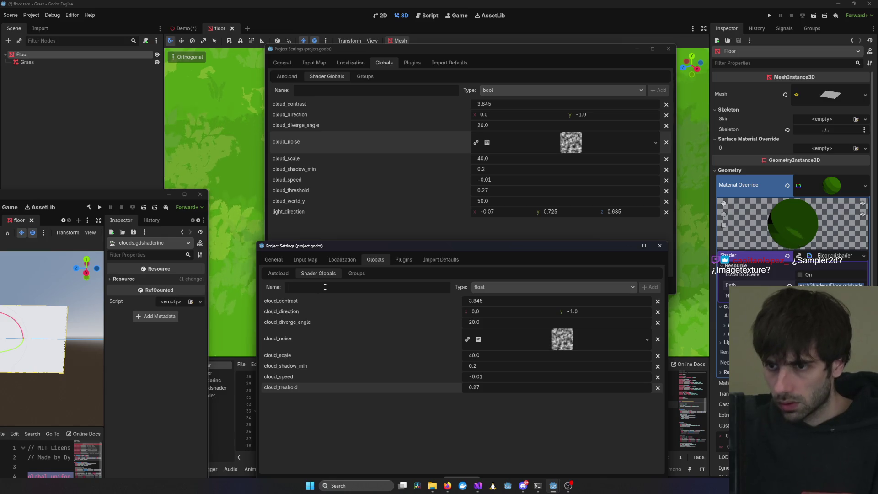
{"action": "type", "text": "cloud_world_y"}
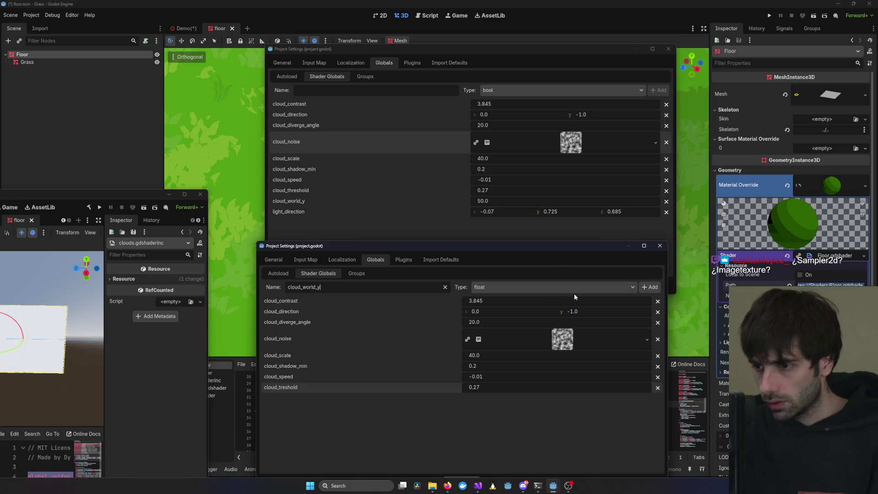
{"action": "key", "text": "Return"}
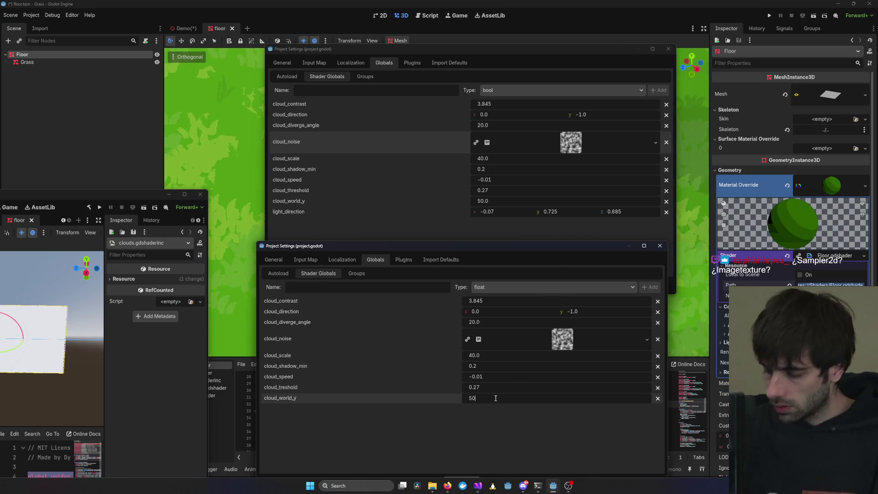
Add a vec3 light_direction global and fill its components from the original project's values
{"action": "left_click", "coordinate": [333, 285]}
{"action": "type", "text": "l"}
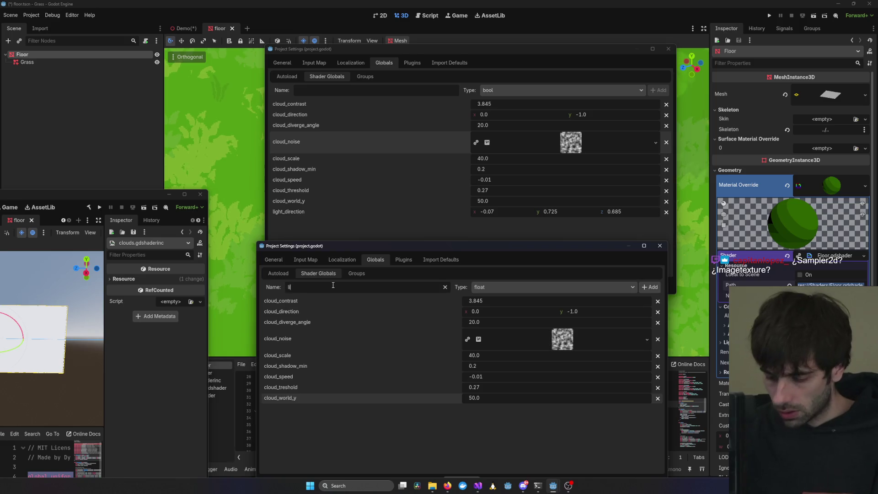
{"action": "type", "text": "ight_direction"}
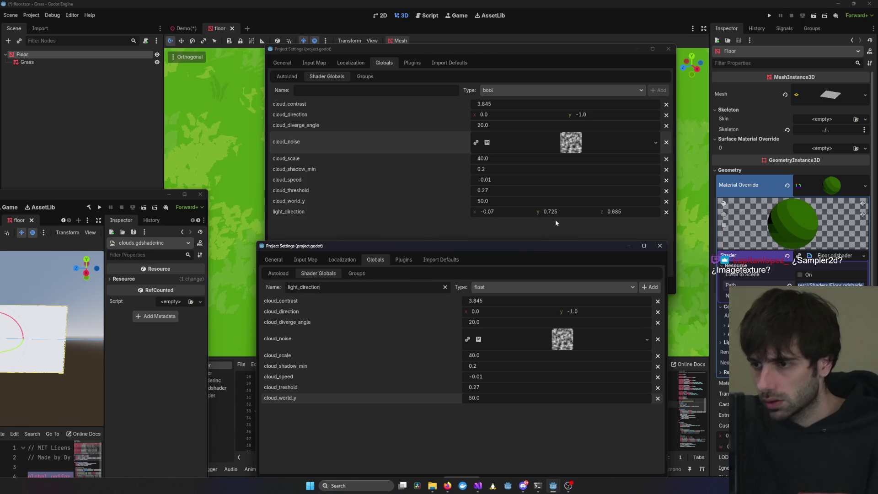
{"action": "left_click", "coordinate": [517, 288]}
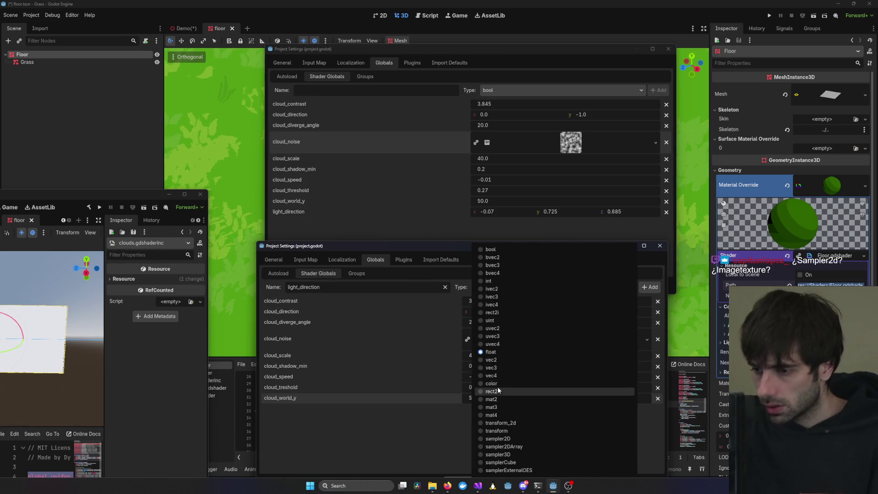
{"action": "left_click", "coordinate": [502, 366]}
{"action": "left_click", "coordinate": [650, 288]}
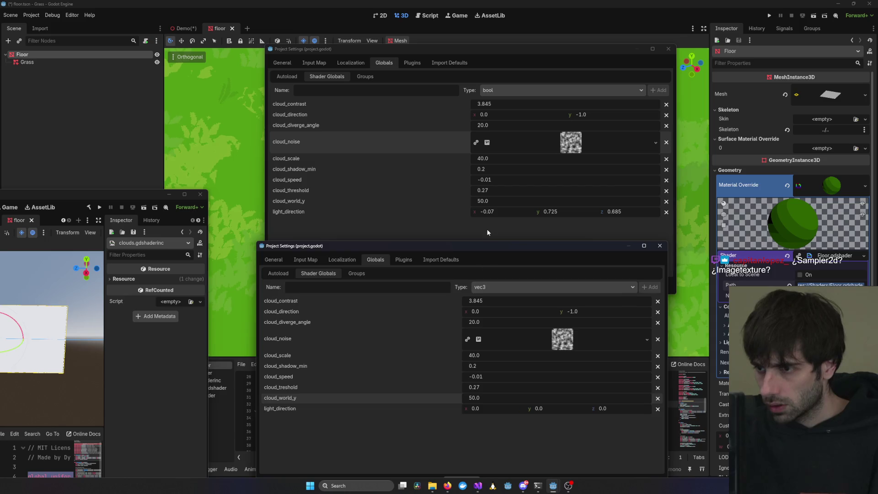
{"action": "left_click", "coordinate": [499, 211]}
{"action": "left_click", "coordinate": [504, 418]}
{"action": "left_click", "coordinate": [502, 409]}
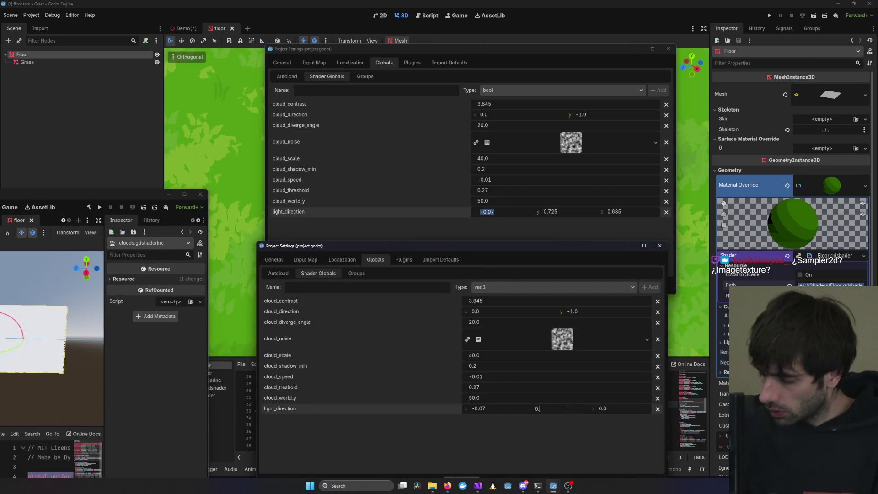
{"action": "type", "text": "725"}
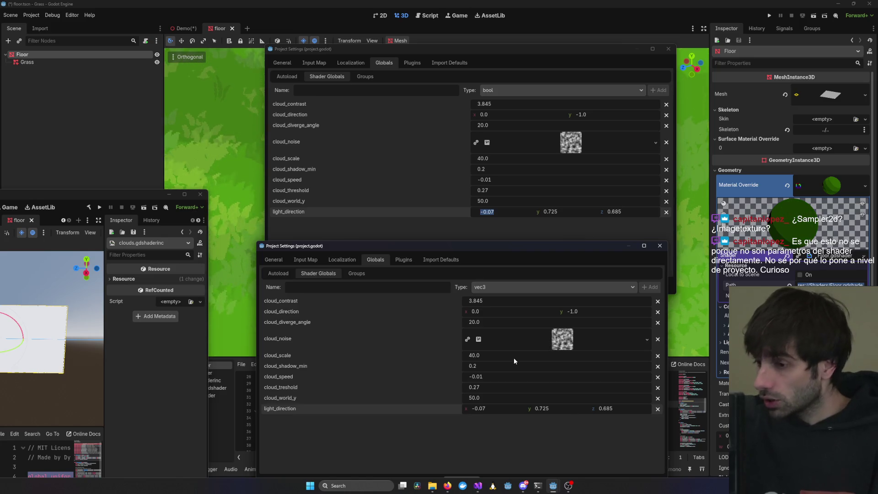
{"action": "mouse_move", "coordinate": [609, 249]}
{"action": "left_mouse_down"}
{"action": "mouse_move", "coordinate": [596, 223]}
{"action": "mouse_move", "coordinate": [617, 228]}
{"action": "left_mouse_up"}
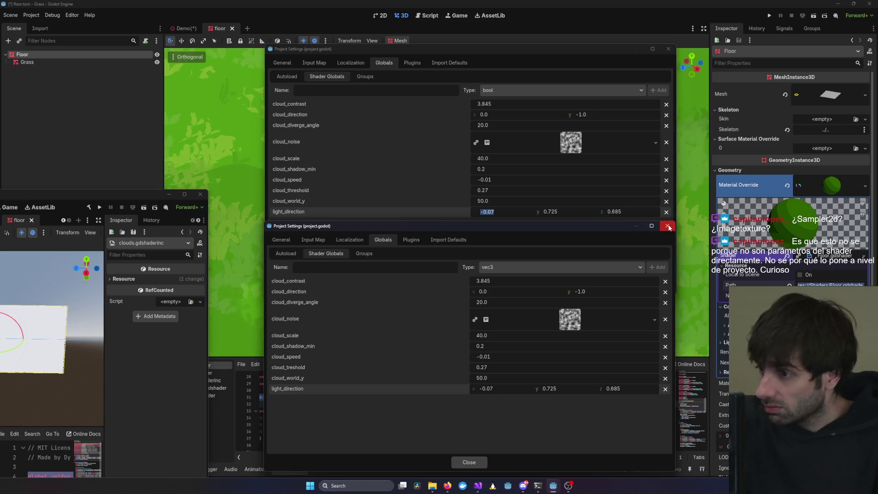
Close both Project Settings windows and orbit around the grass floor to inspect cloud shadows
{"action": "left_click", "coordinate": [668, 226]}
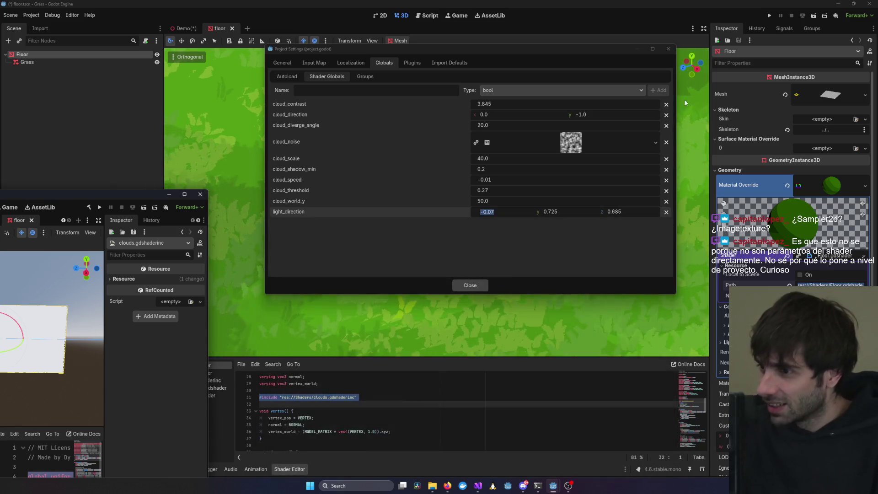
{"action": "left_click", "coordinate": [668, 49]}
{"action": "scroll", "coordinate": [467, 274], "scroll_direction": "down", "scroll_amount": 8}
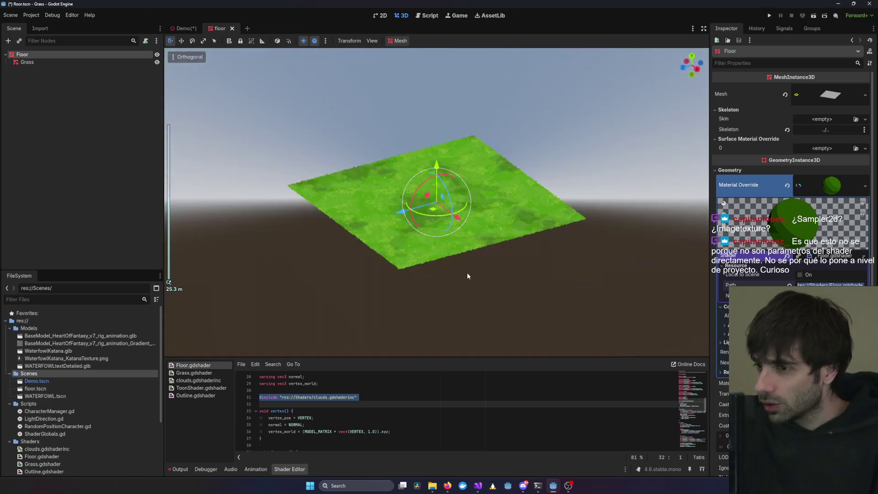
{"action": "scroll", "coordinate": [462, 282], "scroll_direction": "up", "scroll_amount": 10}
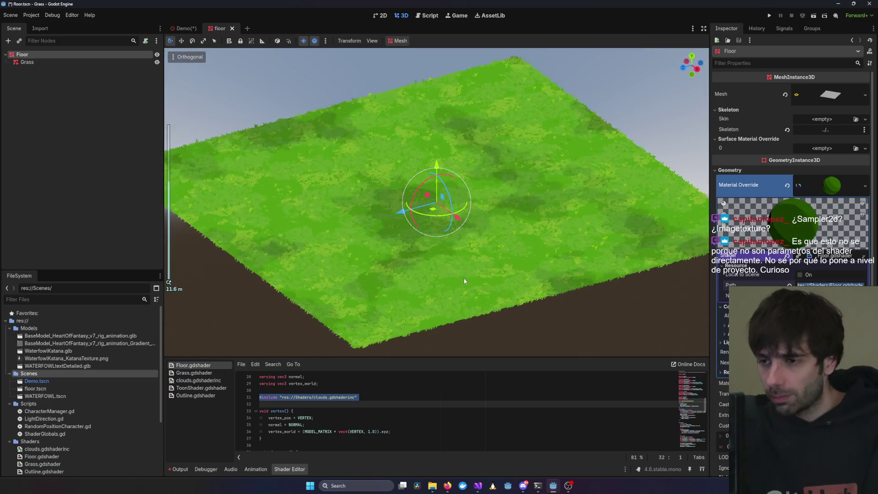
{"action": "mouse_move", "coordinate": [484, 258]}
{"action": "left_mouse_down"}
{"action": "mouse_move", "coordinate": [545, 239]}
{"action": "mouse_move", "coordinate": [515, 239]}
{"action": "mouse_move", "coordinate": [447, 265]}
{"action": "mouse_move", "coordinate": [496, 256]}
{"action": "left_mouse_up"}
{"action": "scroll", "coordinate": [496, 256], "scroll_direction": "down", "scroll_amount": 5}
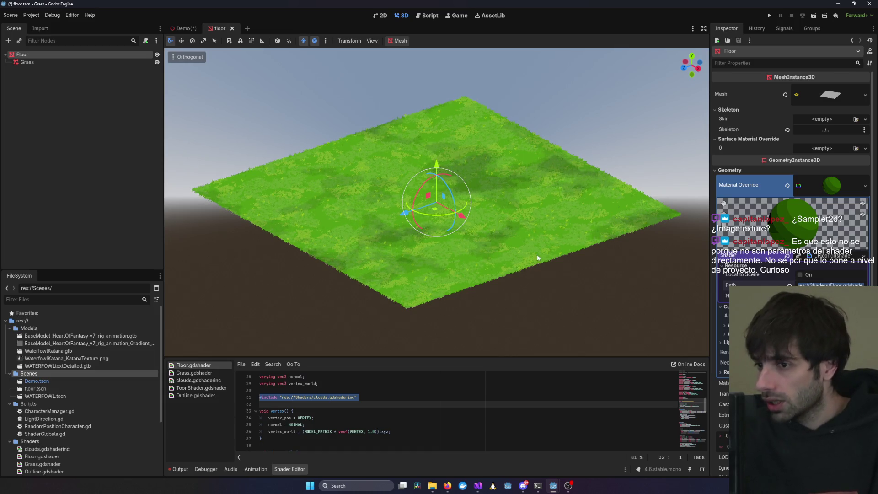
{"action": "mouse_move", "coordinate": [538, 257]}
{"action": "left_mouse_down"}
{"action": "mouse_move", "coordinate": [589, 269]}
{"action": "mouse_move", "coordinate": [462, 291]}
{"action": "left_mouse_up"}
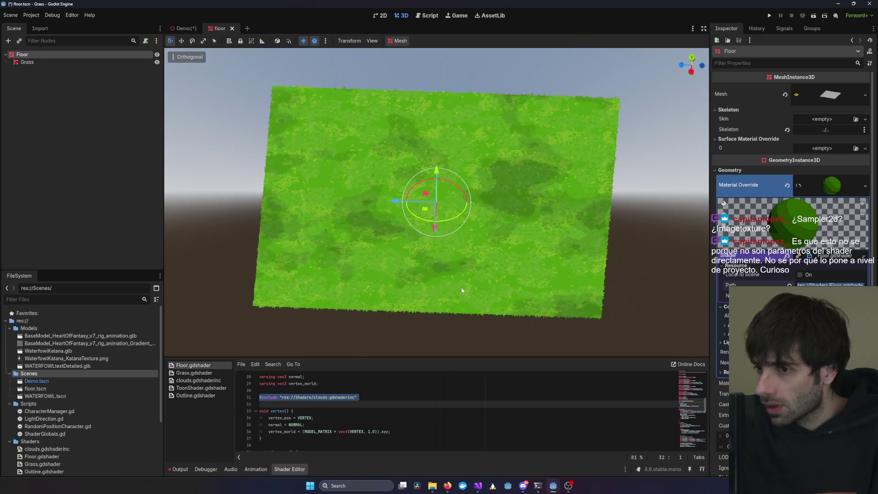
{"action": "scroll", "coordinate": [576, 269], "scroll_direction": "up", "scroll_amount": 5}
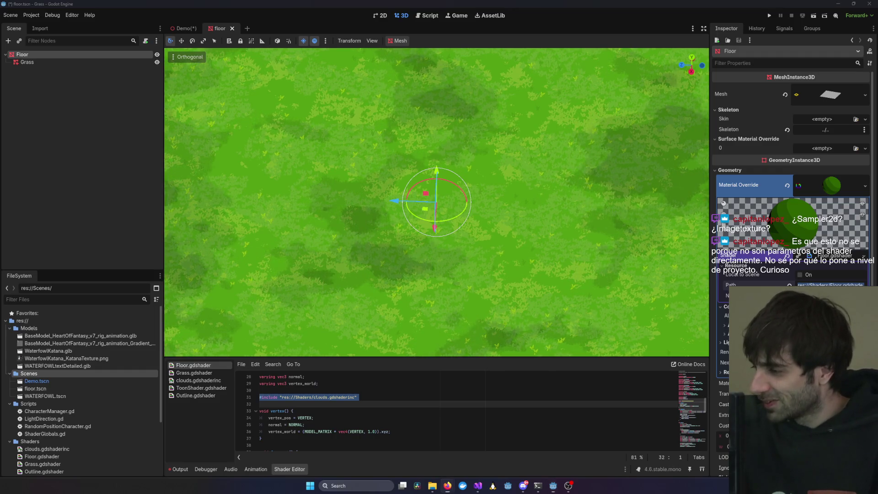
{"action": "left_click_drag", "start_coordinate": [447, 339], "coordinate": [558, 420]}
{"action": "mouse_move", "coordinate": [554, 488]}
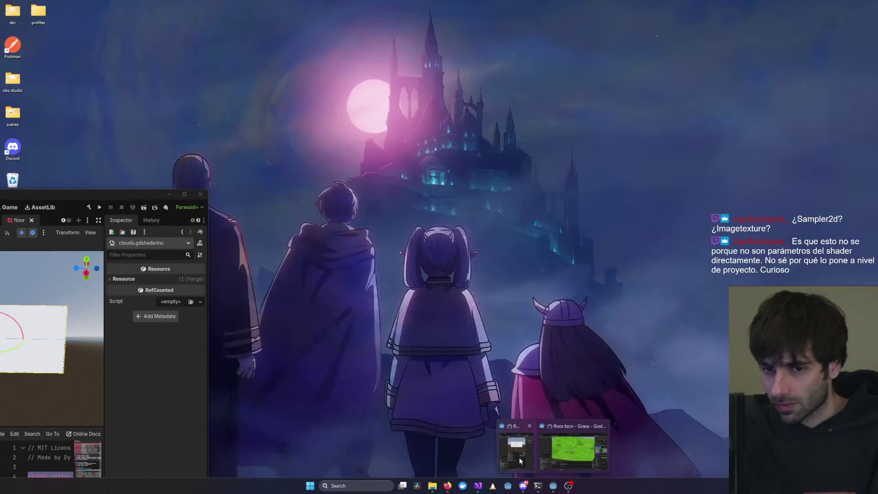
{"action": "left_click", "coordinate": [519, 457]}
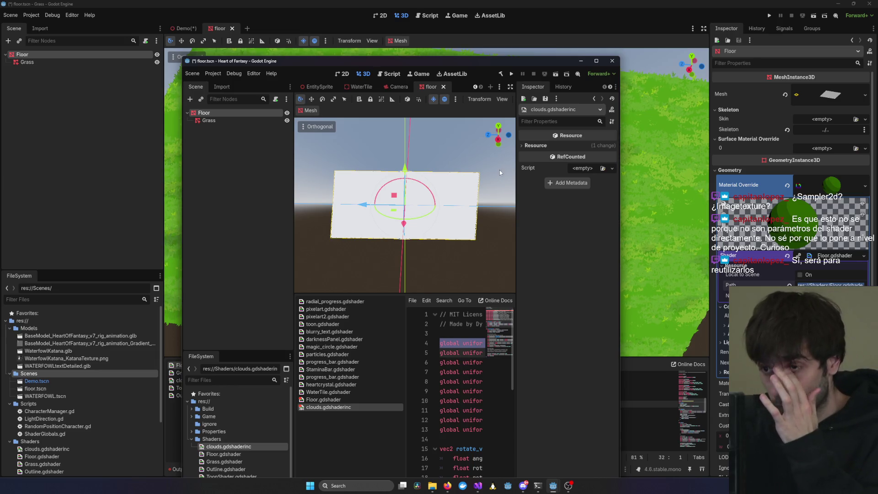
Save the scene with Ctrl+S and close the Heart of Fantasy editor
{"action": "left_click", "coordinate": [494, 176]}
{"action": "key", "text": "ctrl+s"}
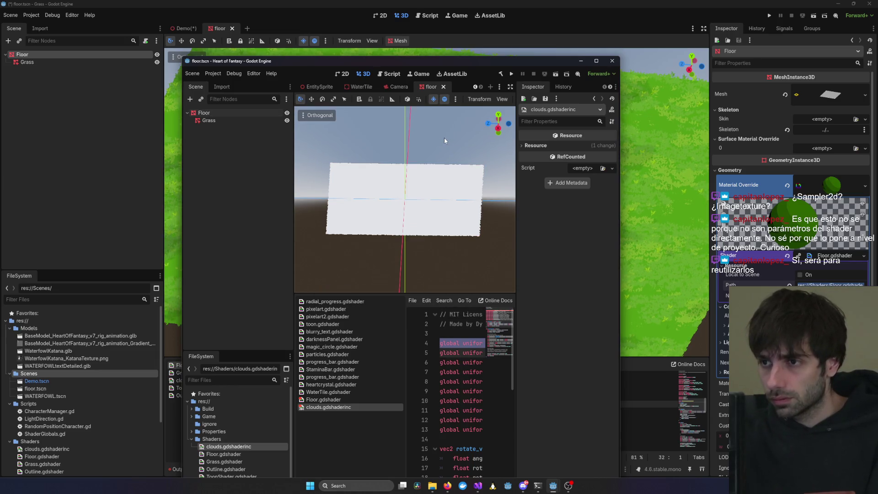
{"action": "left_click", "coordinate": [596, 61]}
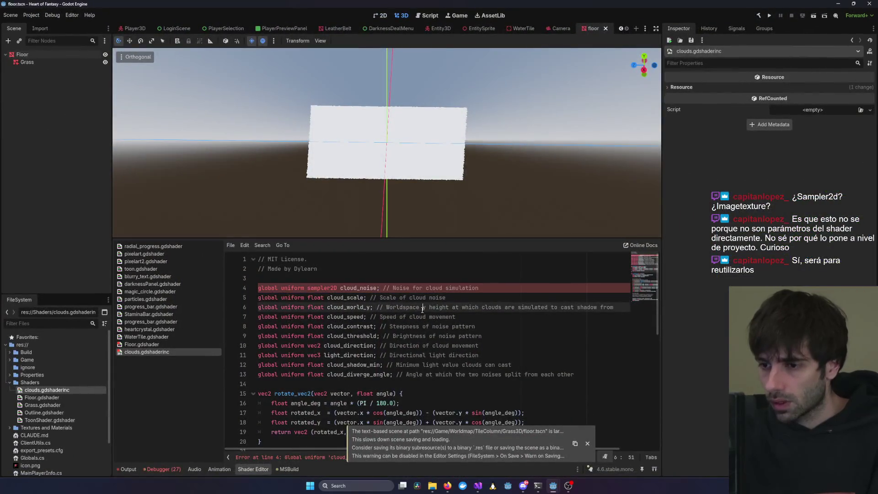
{"action": "left_click", "coordinate": [499, 346]}
{"action": "left_click", "coordinate": [586, 443]}
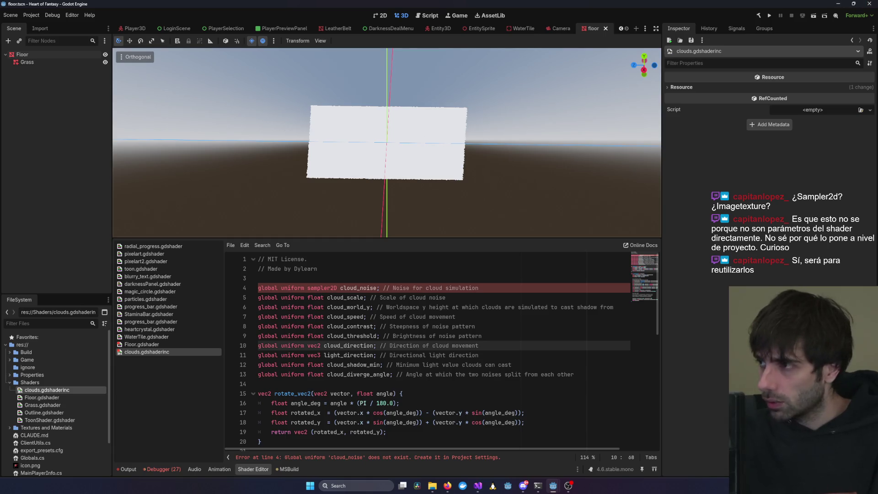
{"action": "left_click", "coordinate": [868, 7]}
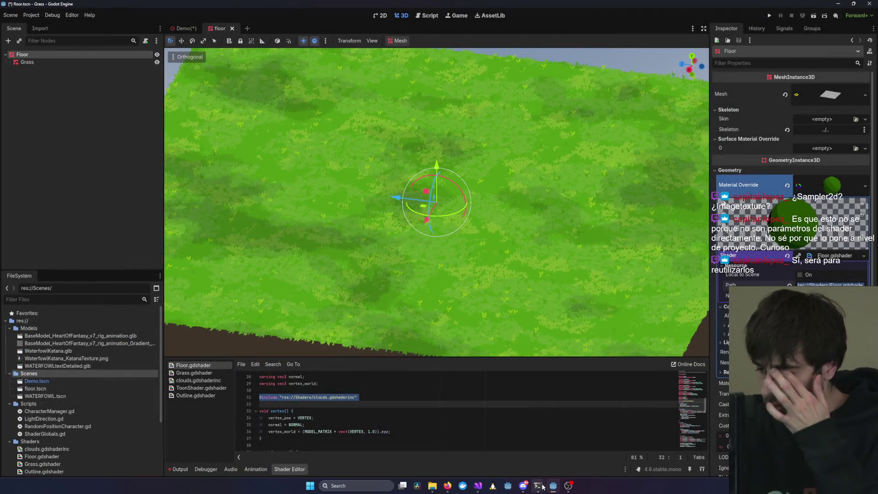
Relaunch the Project Manager, reopen Heart of Fantasy, and open Project Settings
{"action": "right_click", "coordinate": [551, 486]}
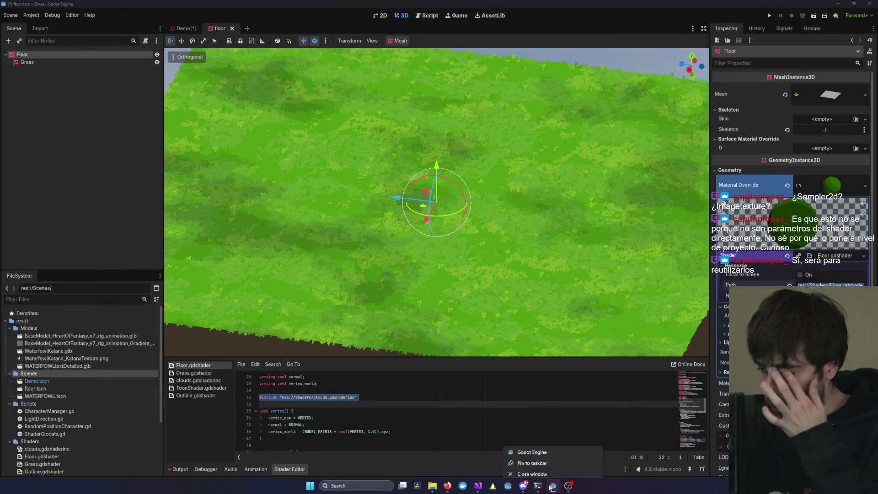
{"action": "left_click", "coordinate": [526, 452]}
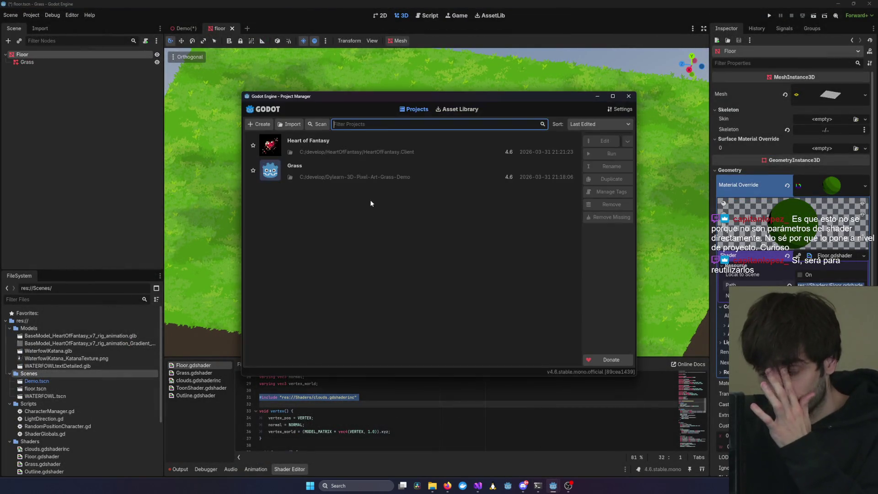
{"action": "double_click", "coordinate": [345, 149]}
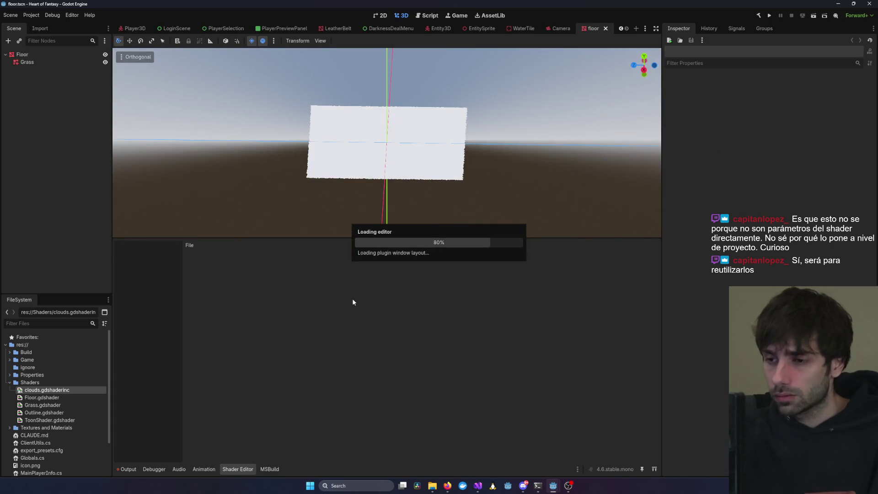
{"action": "scroll", "coordinate": [393, 155], "scroll_direction": "up", "scroll_amount": 2}
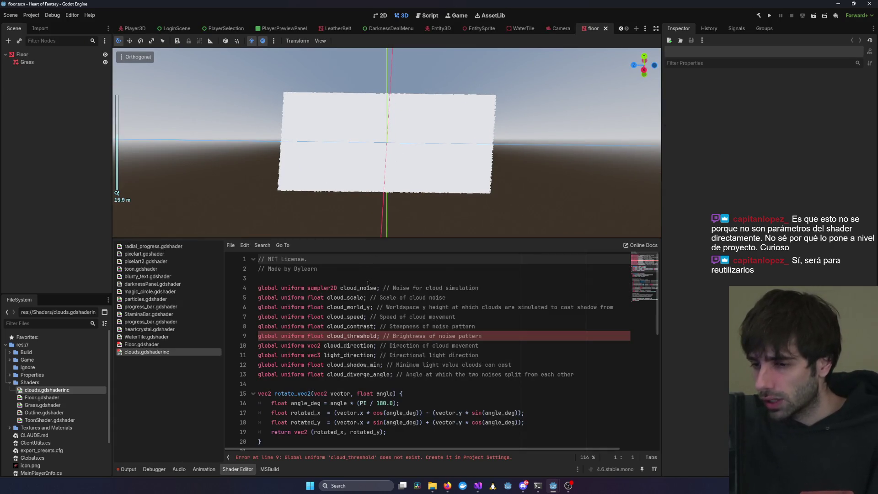
{"action": "left_click", "coordinate": [31, 15]}
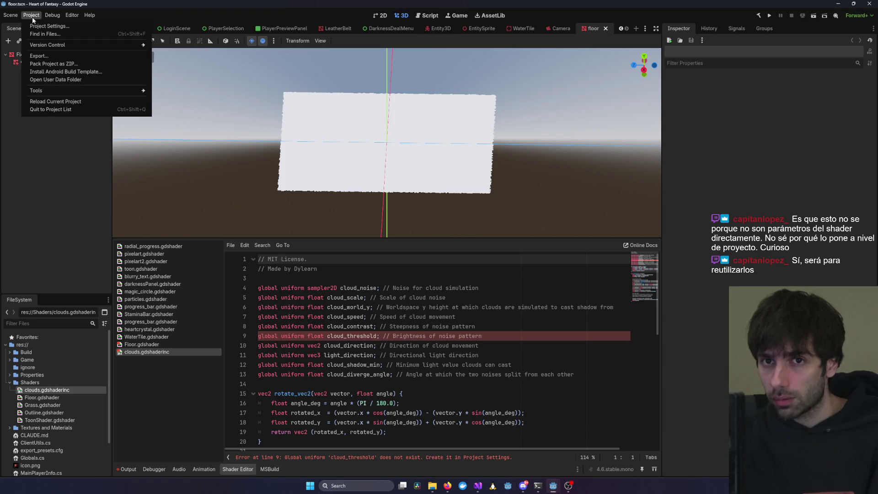
{"action": "left_click", "coordinate": [62, 31]}
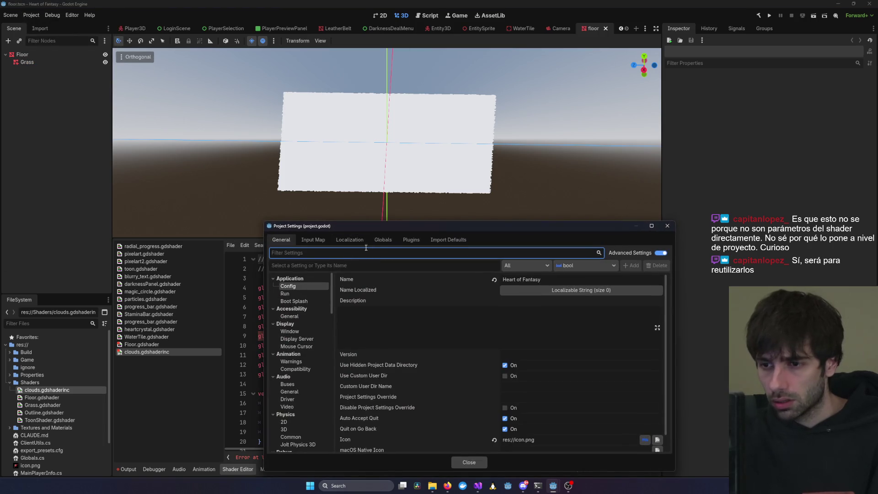
Delete the misspelled cloud_treshold global from Globals > Shader Globals
{"action": "left_click", "coordinate": [382, 239]}
{"action": "left_click", "coordinate": [326, 254]}
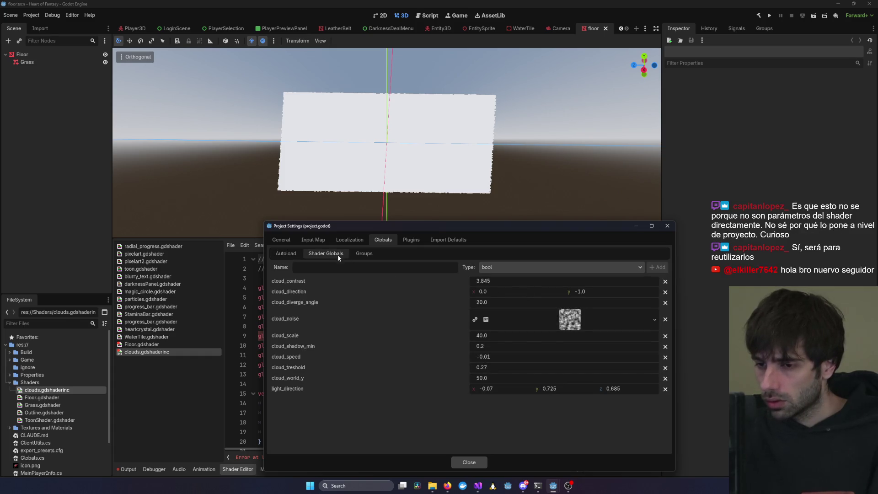
{"action": "mouse_move", "coordinate": [354, 226]}
{"action": "left_mouse_down"}
{"action": "mouse_move", "coordinate": [485, 371]}
{"action": "mouse_move", "coordinate": [284, 377]}
{"action": "mouse_move", "coordinate": [305, 364]}
{"action": "left_mouse_up"}
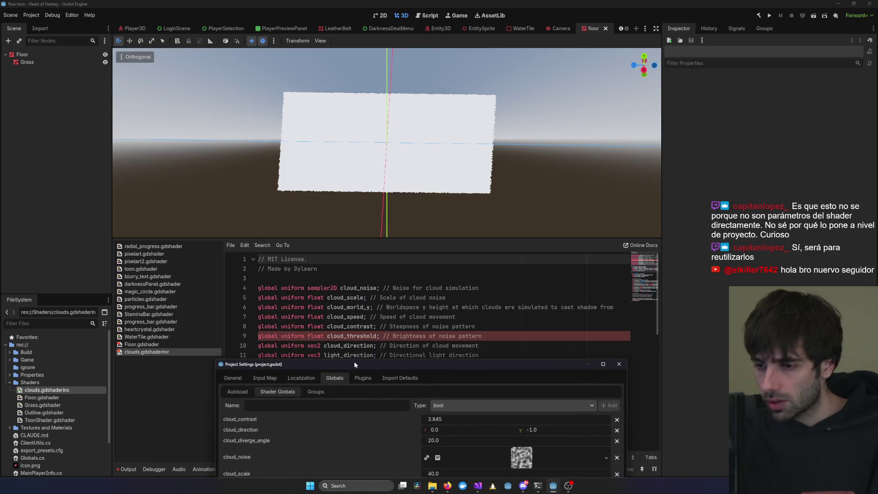
{"action": "left_click_drag", "start_coordinate": [354, 364], "coordinate": [323, 131]}
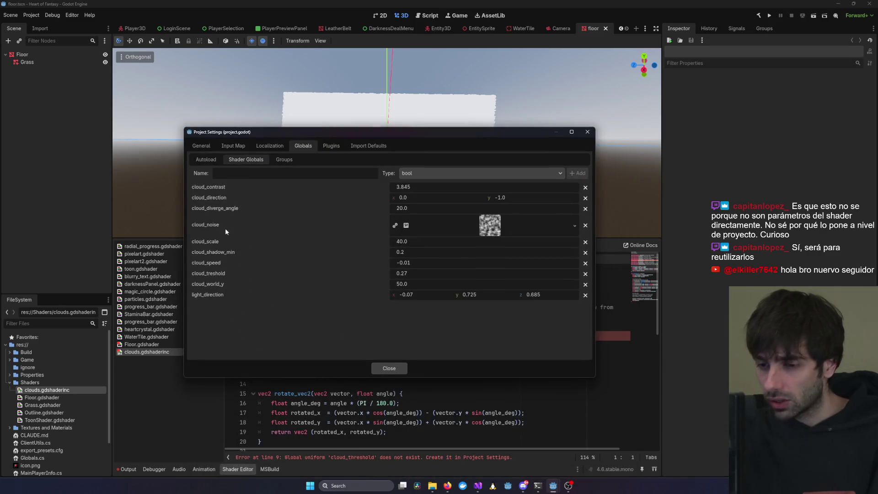
{"action": "right_click", "coordinate": [218, 274]}
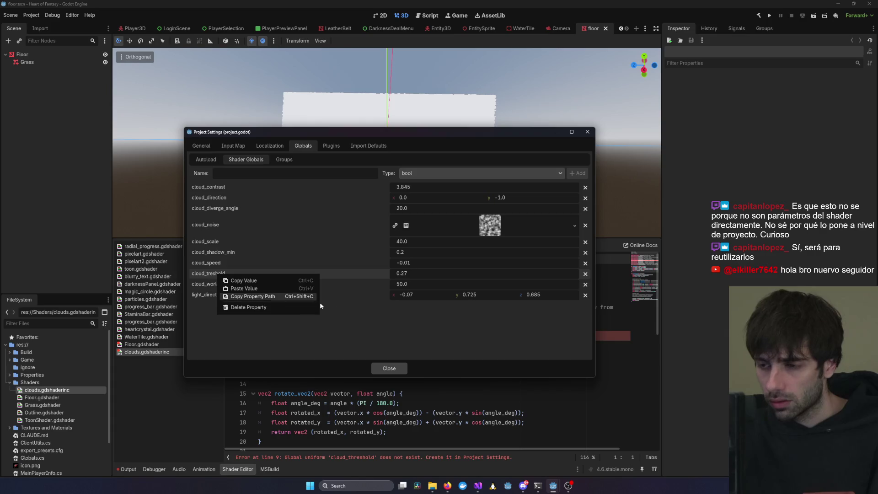
{"action": "left_click", "coordinate": [457, 286]}
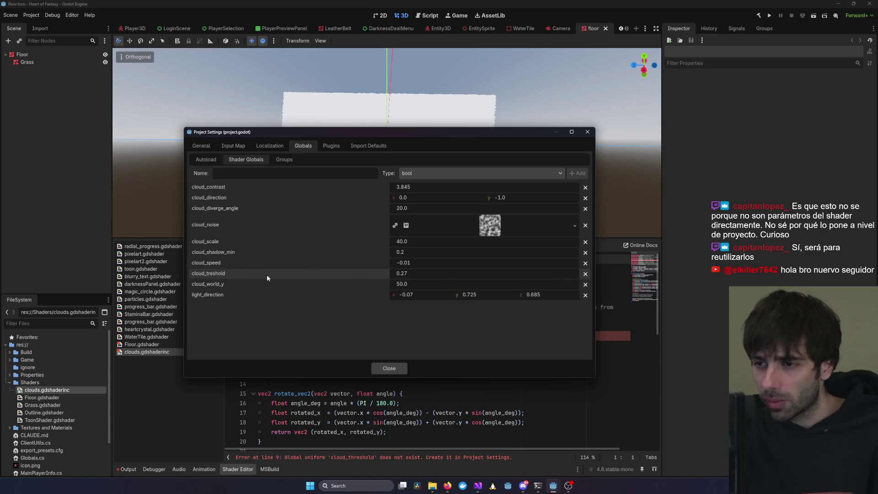
{"action": "right_click", "coordinate": [210, 276]}
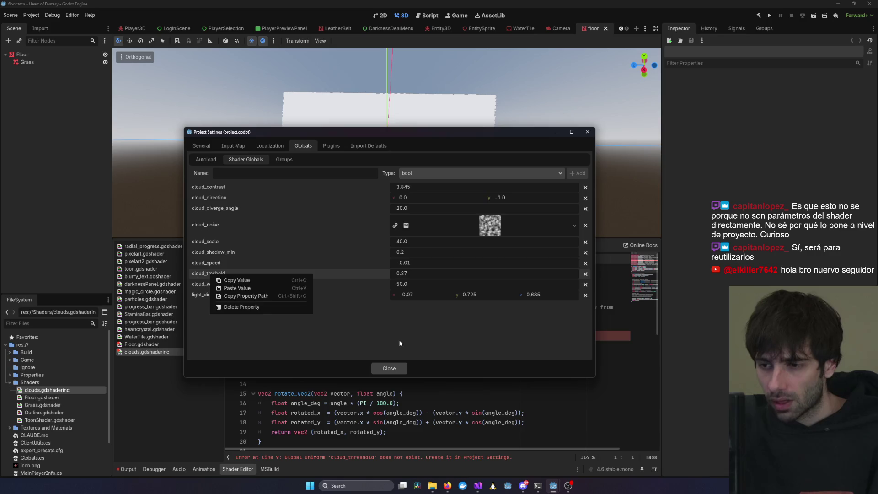
{"action": "left_click", "coordinate": [255, 309]}
{"action": "right_click", "coordinate": [237, 273]}
{"action": "left_click", "coordinate": [268, 309]}
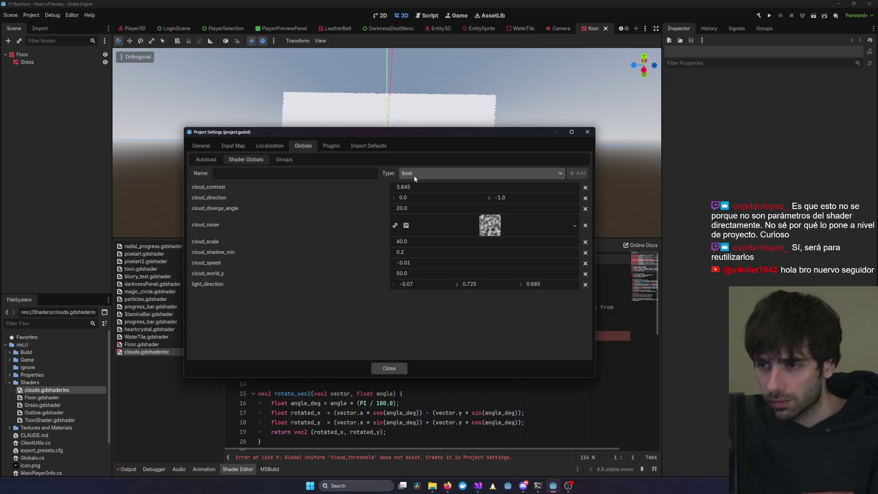
Add a float cloud_threshold global set to 0.27 and close Project Settings
{"action": "left_click", "coordinate": [287, 175]}
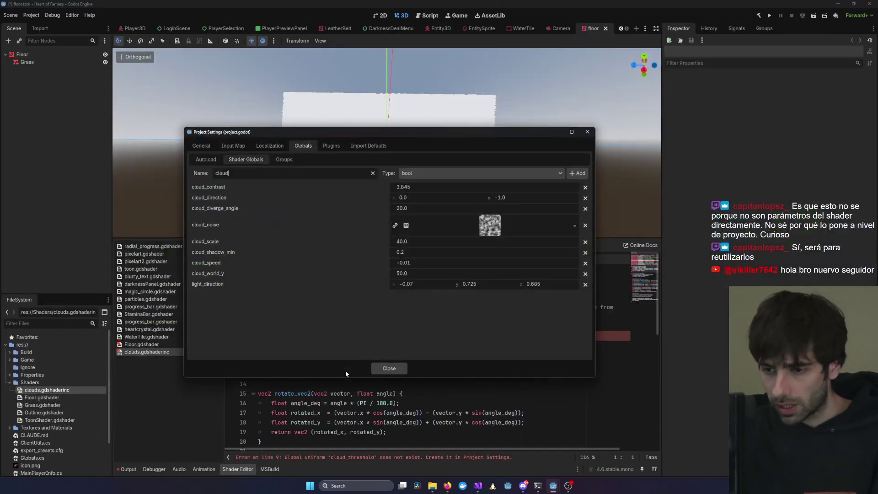
{"action": "left_click", "coordinate": [252, 173]}
{"action": "type", "text": "_threshold"}
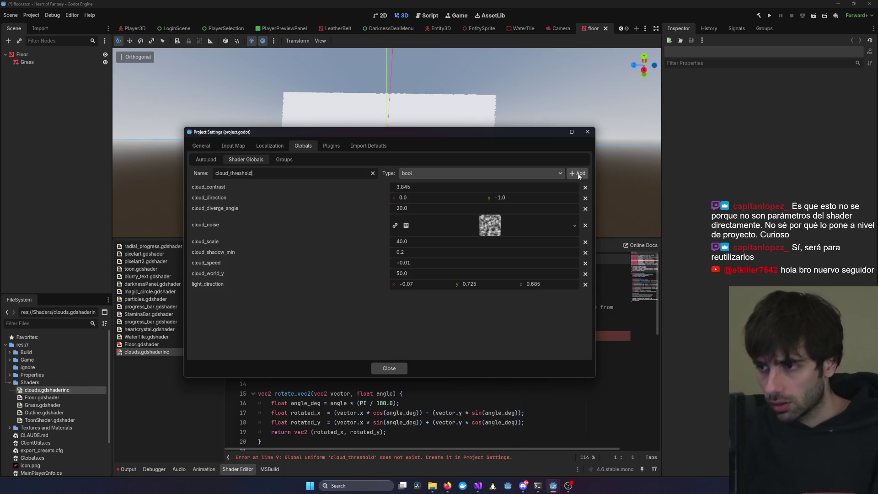
{"action": "left_click", "coordinate": [540, 173]}
{"action": "left_click", "coordinate": [456, 290]}
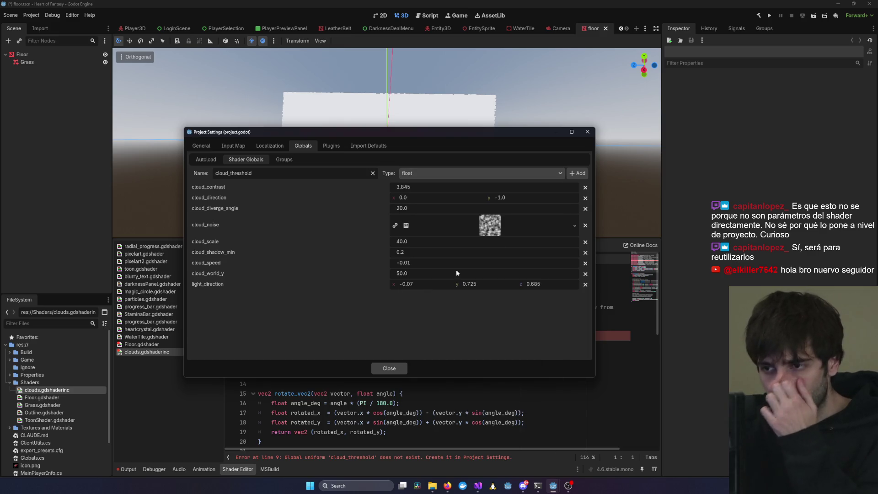
{"action": "left_click", "coordinate": [578, 173]}
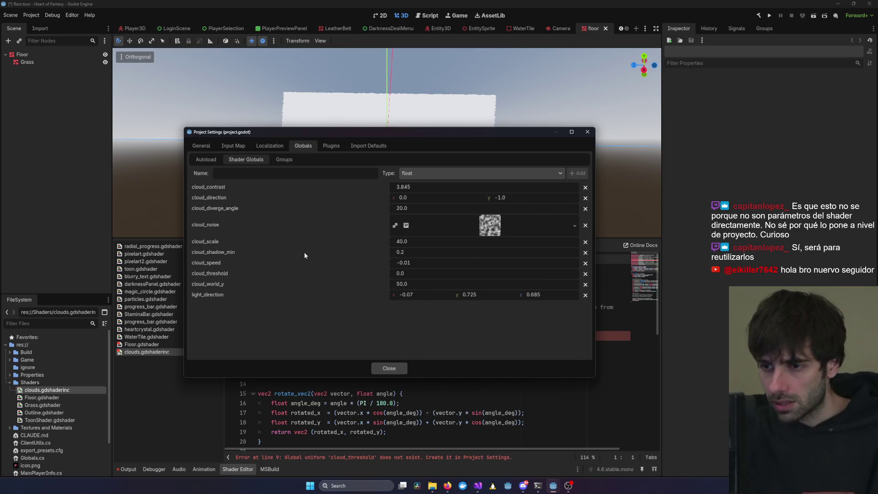
{"action": "left_click", "coordinate": [418, 274]}
{"action": "type", "text": "0.27"}
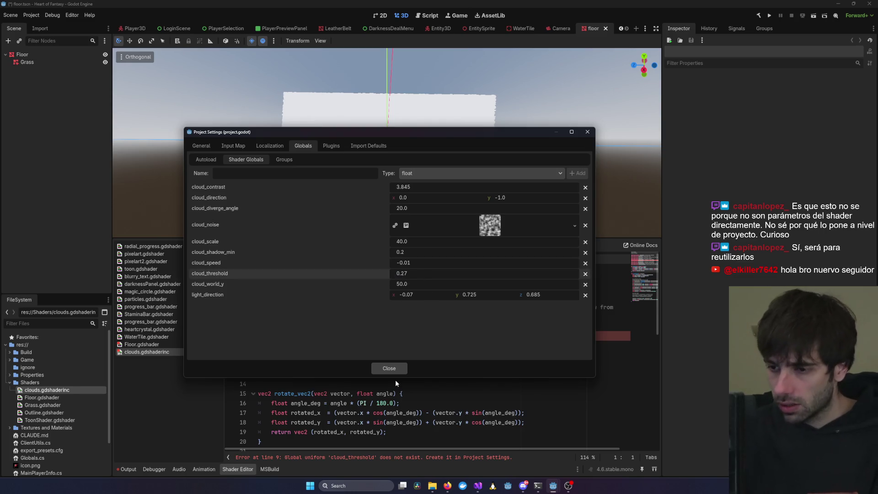
{"action": "left_click", "coordinate": [389, 369]}
{"action": "left_click", "coordinate": [512, 301]}
Save the scene and check the corrected cloud_threshold on line 9 of the shader
{"action": "key", "text": "ctrl+s"}
{"action": "left_click", "coordinate": [439, 364]}
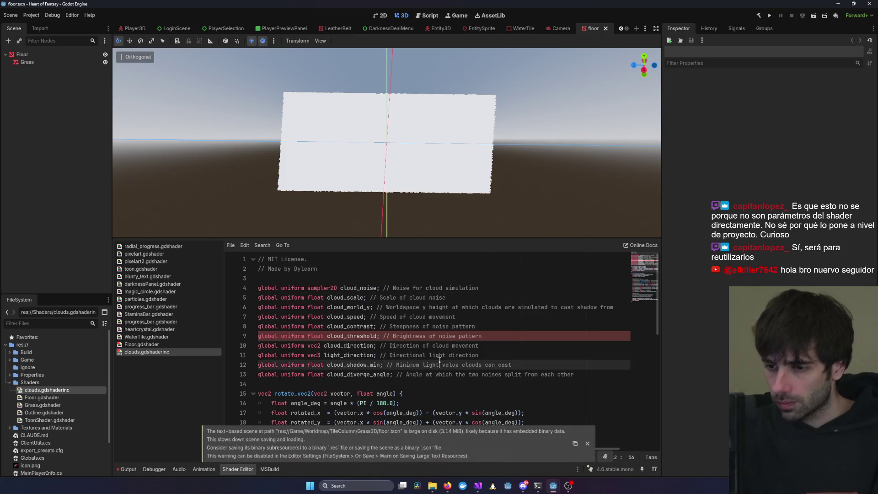
{"action": "double_click", "coordinate": [363, 337]}
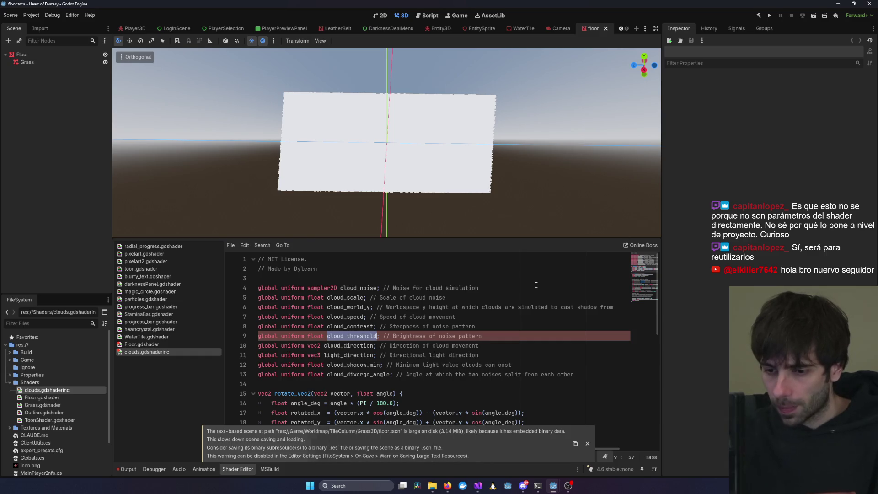
Close the editor and reopen Heart of Fantasy from the Godot Project Manager
{"action": "left_click", "coordinate": [869, 3]}
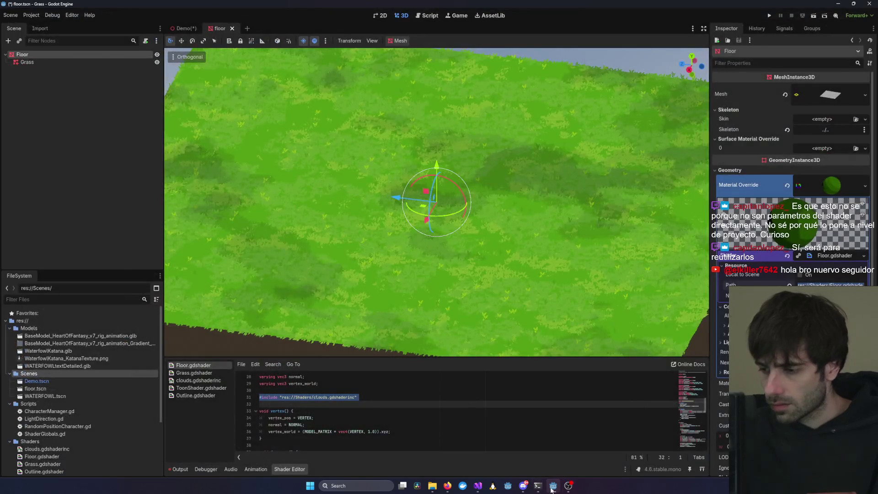
{"action": "left_click", "coordinate": [553, 488]}
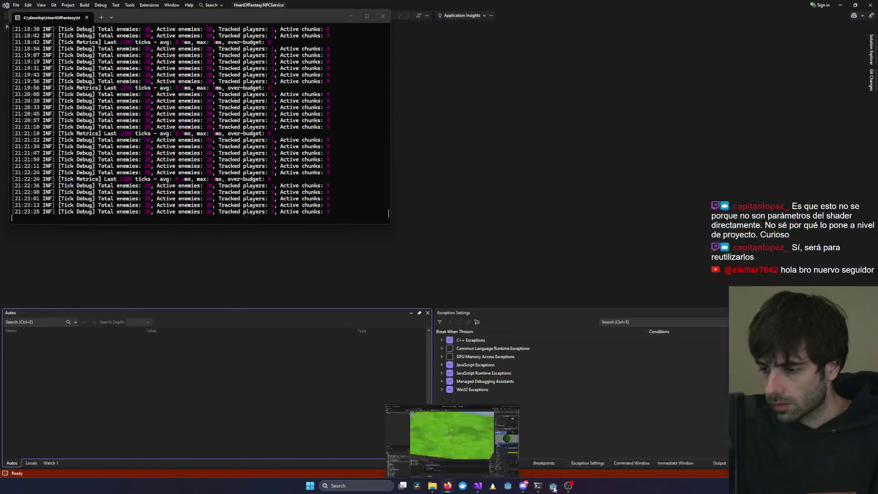
{"action": "left_click", "coordinate": [553, 489]}
{"action": "left_click", "coordinate": [512, 482]}
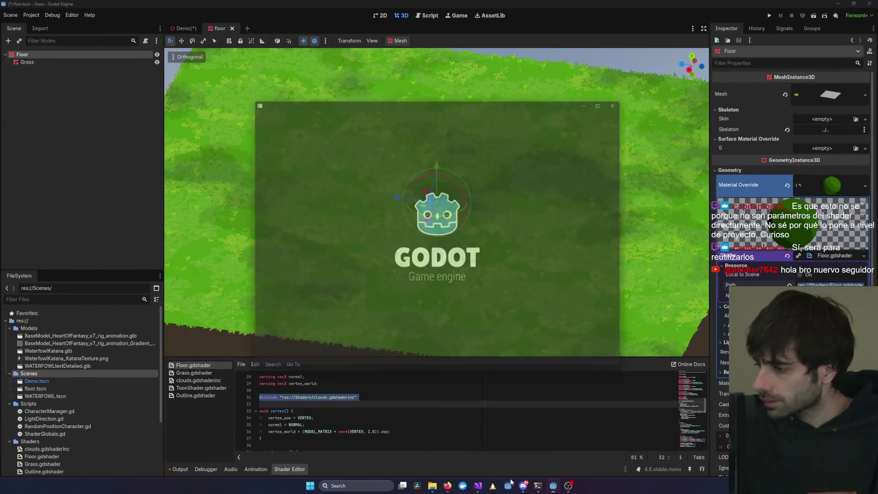
{"action": "double_click", "coordinate": [320, 143]}
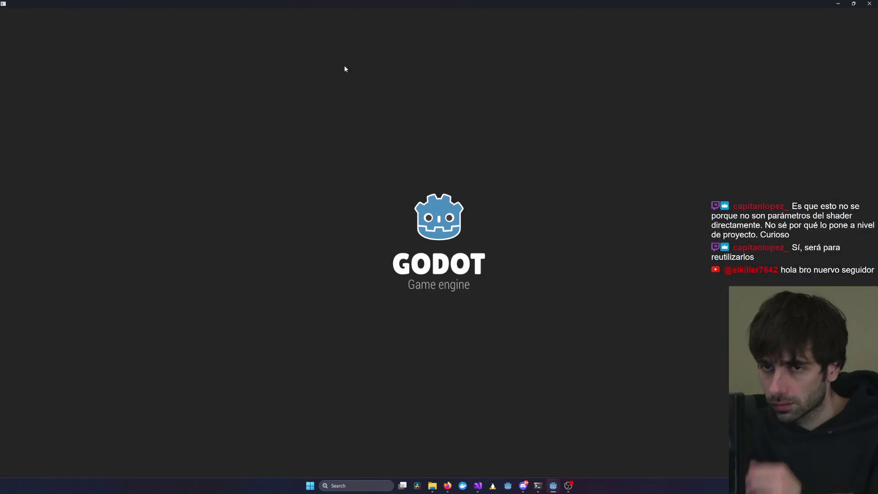